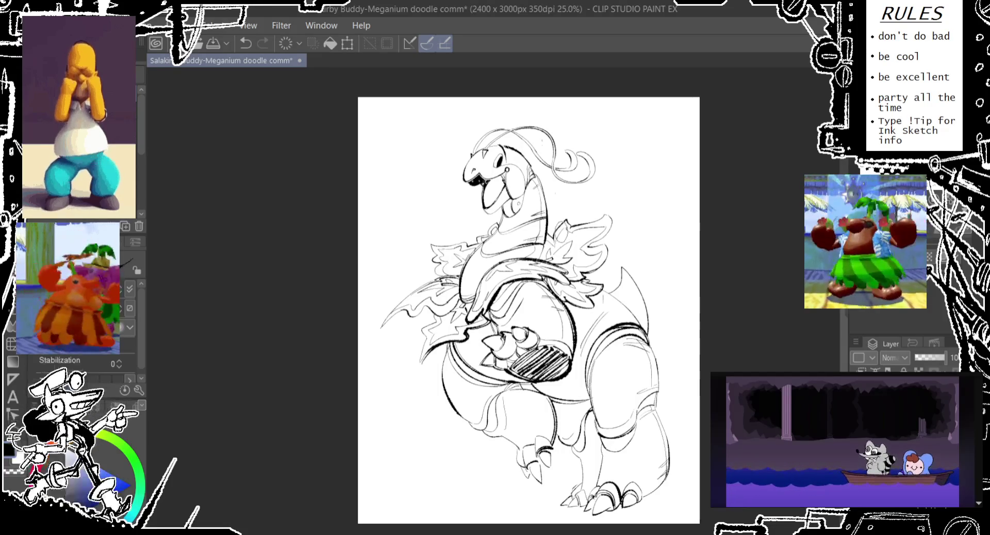
- Erase the old left belly outline and try a first replacement curve
{"action": "scroll", "coordinate": [529, 309], "scroll_direction": "down", "scroll_amount": 1}
{"action": "scroll", "coordinate": [485, 207], "scroll_direction": "up", "scroll_amount": 1}
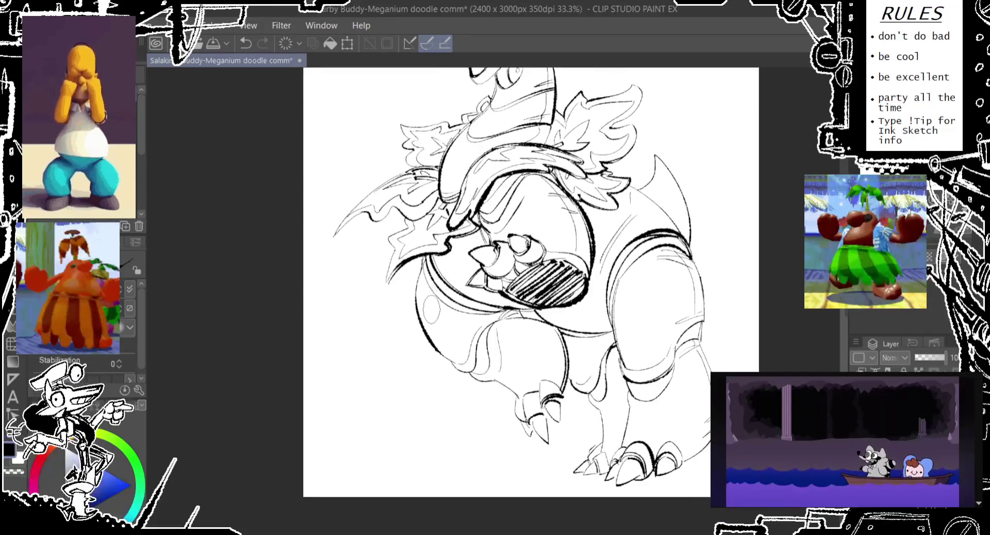
{"action": "left_click_drag", "start_coordinate": [436, 361], "coordinate": [416, 299]}
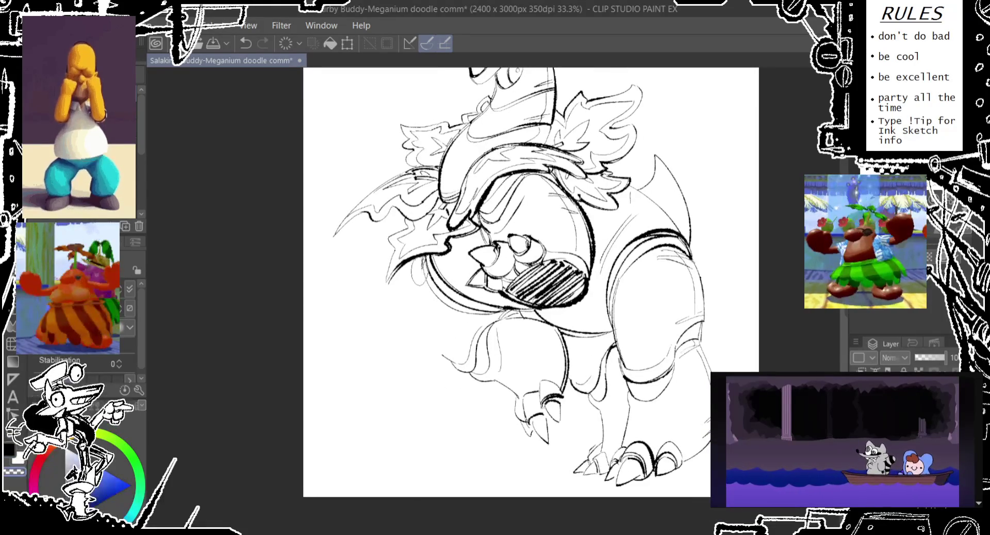
{"action": "left_click_drag", "start_coordinate": [421, 246], "coordinate": [472, 377]}
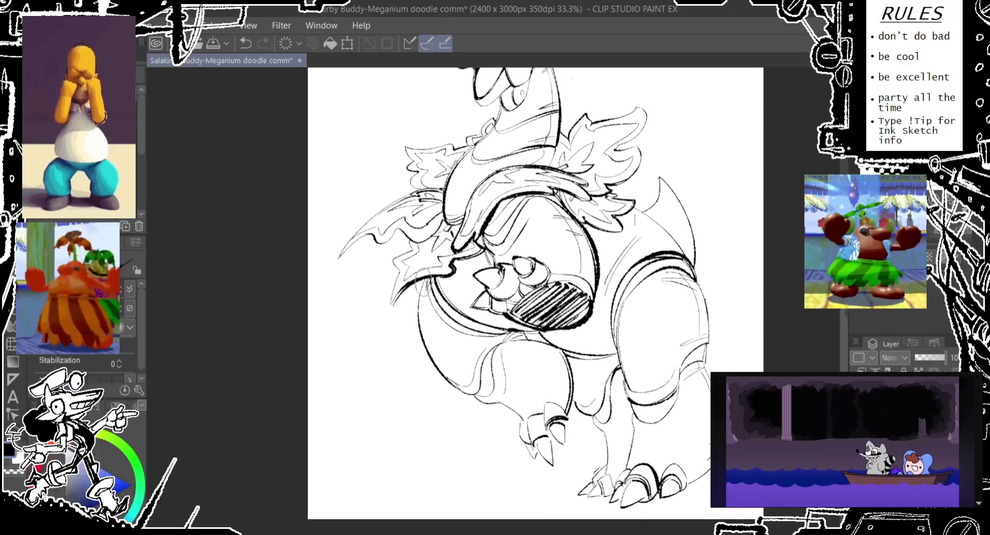
{"action": "key", "text": "ctrl+z"}
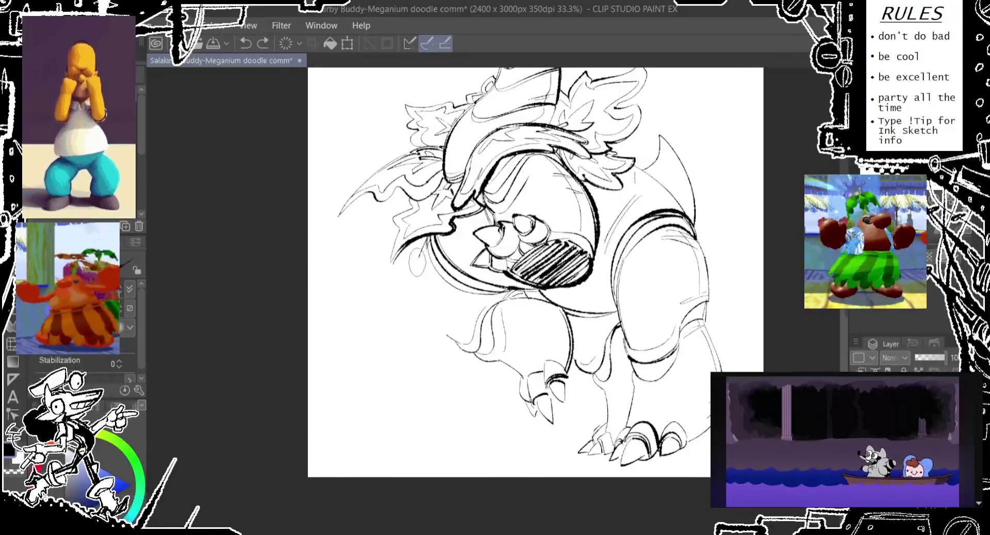
- Redraw the left belly curve, retrying with Ctrl+Z until the line flows
{"action": "left_click_drag", "start_coordinate": [423, 230], "coordinate": [470, 356]}
{"action": "key", "text": "ctrl+z"}
{"action": "left_click_drag", "start_coordinate": [419, 227], "coordinate": [472, 353]}
{"action": "key", "text": "ctrl+z"}
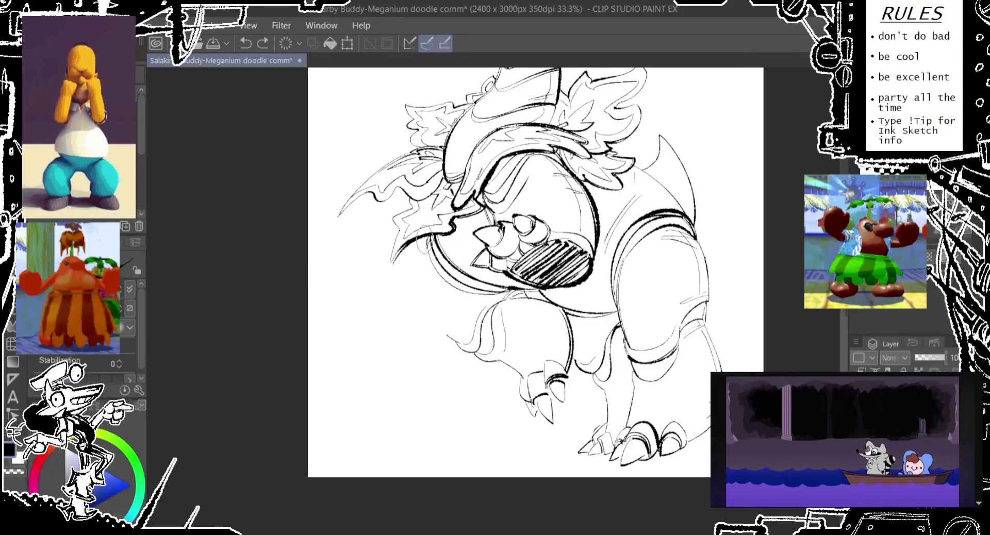
{"action": "left_click_drag", "start_coordinate": [419, 222], "coordinate": [471, 353]}
{"action": "scroll", "coordinate": [420, 288], "scroll_direction": "up", "scroll_amount": 3}
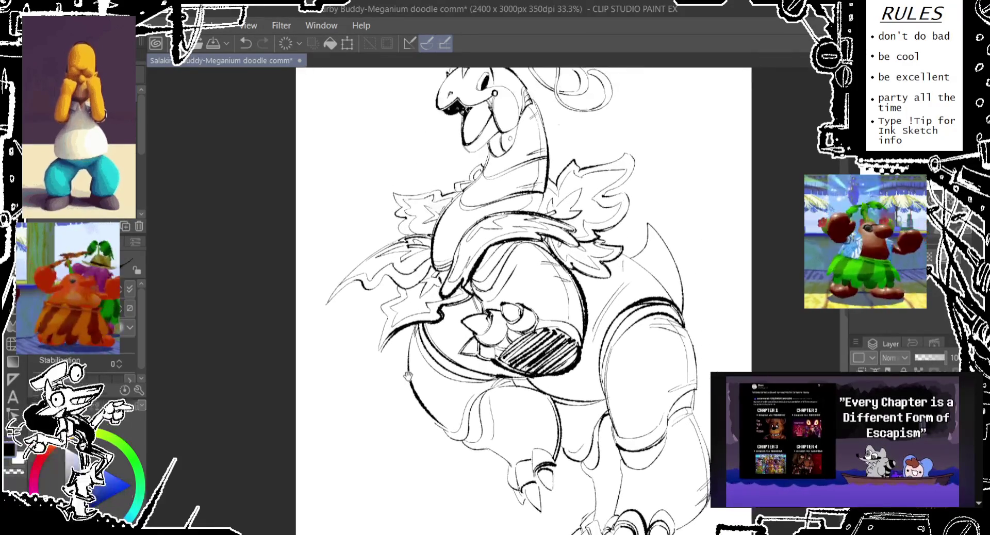
{"action": "scroll", "coordinate": [413, 281], "scroll_direction": "down", "scroll_amount": 3}
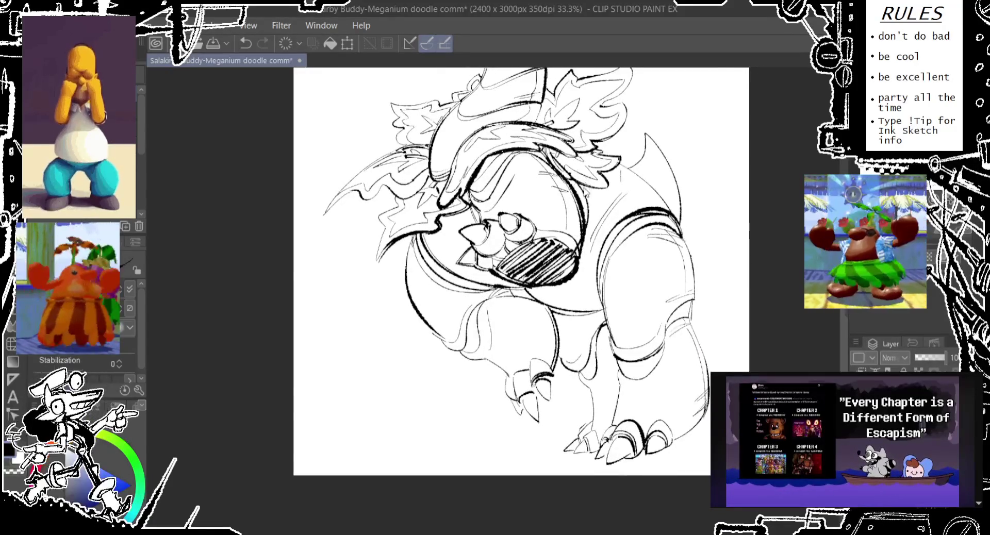
- Undo and restore strokes near the head, then try short strokes and a small oval on the arm
{"action": "key", "text": "ctrl+z"}
{"action": "key", "text": "ctrl+y"}
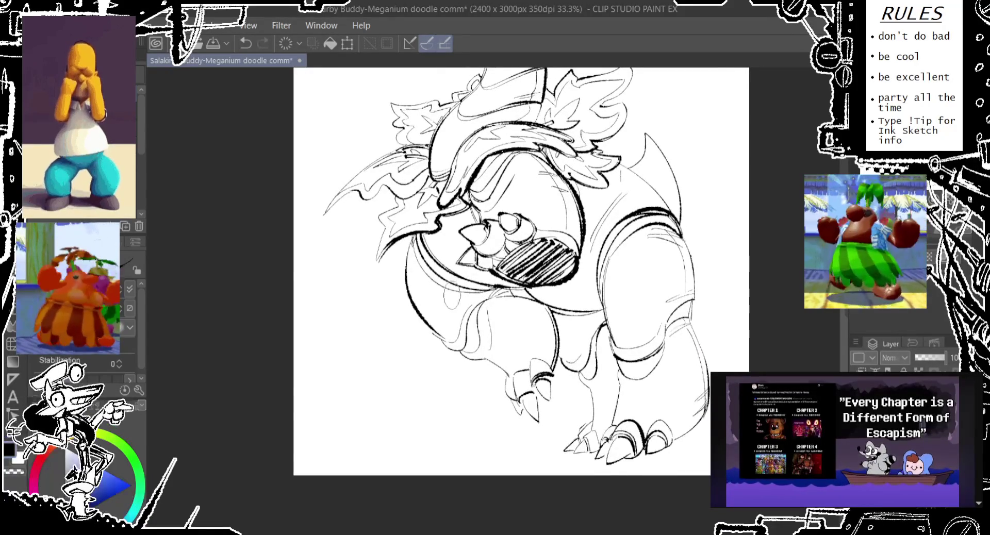
{"action": "scroll", "coordinate": [433, 284], "scroll_direction": "down", "scroll_amount": 3}
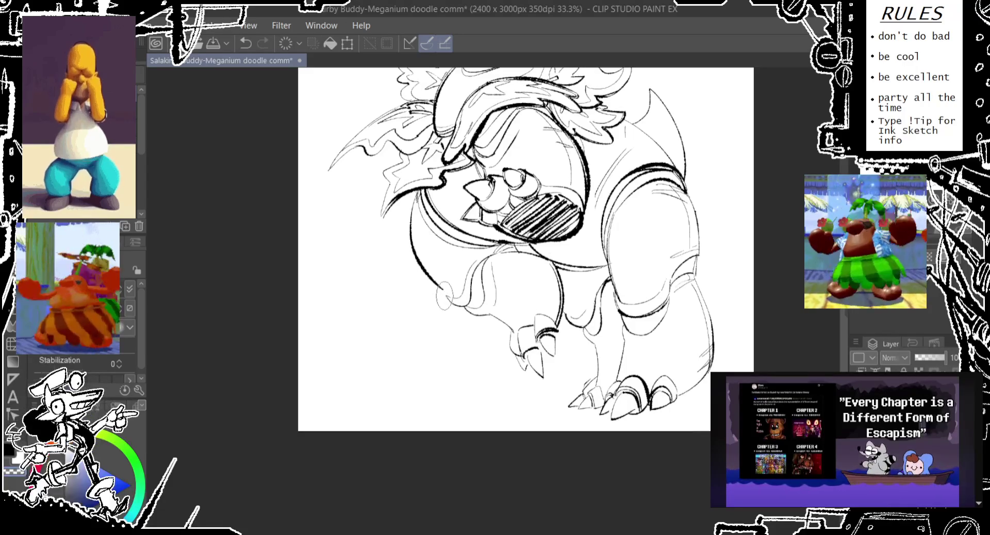
{"action": "key", "text": "ctrl+z"}
{"action": "mouse_move", "coordinate": [443, 287]}
{"action": "left_mouse_down"}
{"action": "mouse_move", "coordinate": [447, 299]}
{"action": "mouse_move", "coordinate": [437, 281]}
{"action": "left_mouse_up"}
{"action": "key", "text": "ctrl+z"}
{"action": "key", "text": "ctrl+z"}
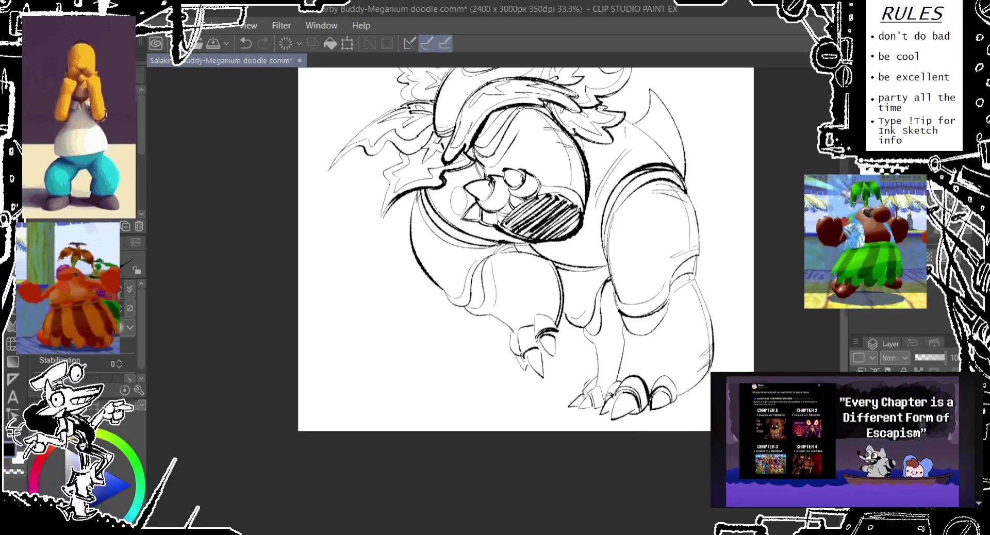
{"action": "left_click_drag", "start_coordinate": [511, 256], "coordinate": [509, 258]}
{"action": "left_click_drag", "start_coordinate": [510, 268], "coordinate": [436, 214]}
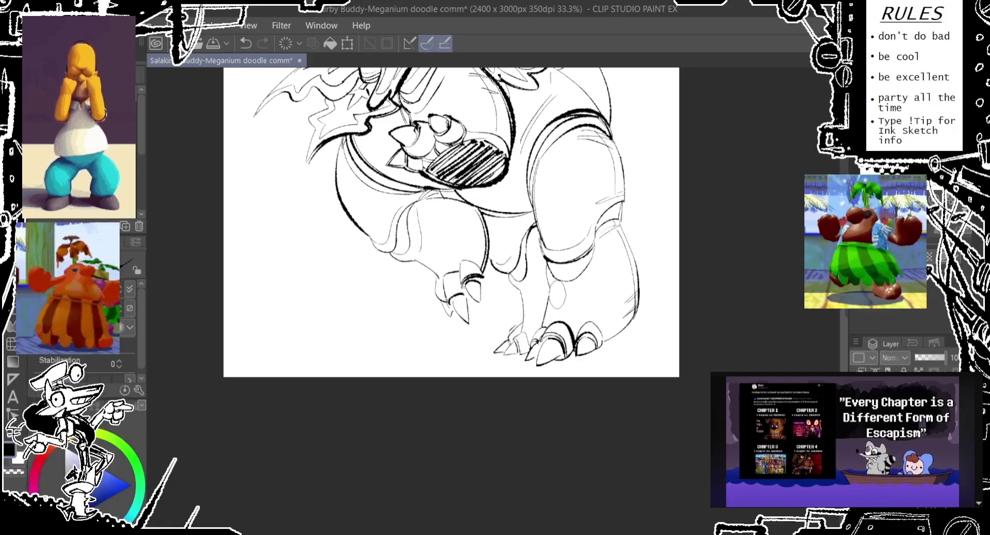
- Redraw the faint oval beside the leg several times until its placement is right
{"action": "key", "text": "ctrl+z"}
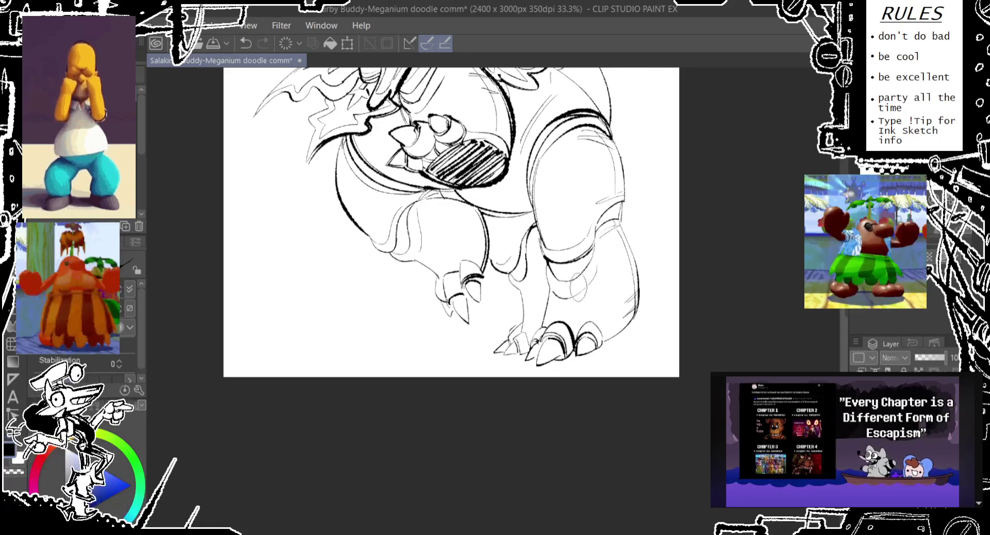
{"action": "key", "text": "ctrl+z"}
{"action": "key", "text": "ctrl+z"}
{"action": "left_click_drag", "start_coordinate": [601, 254], "coordinate": [599, 283]}
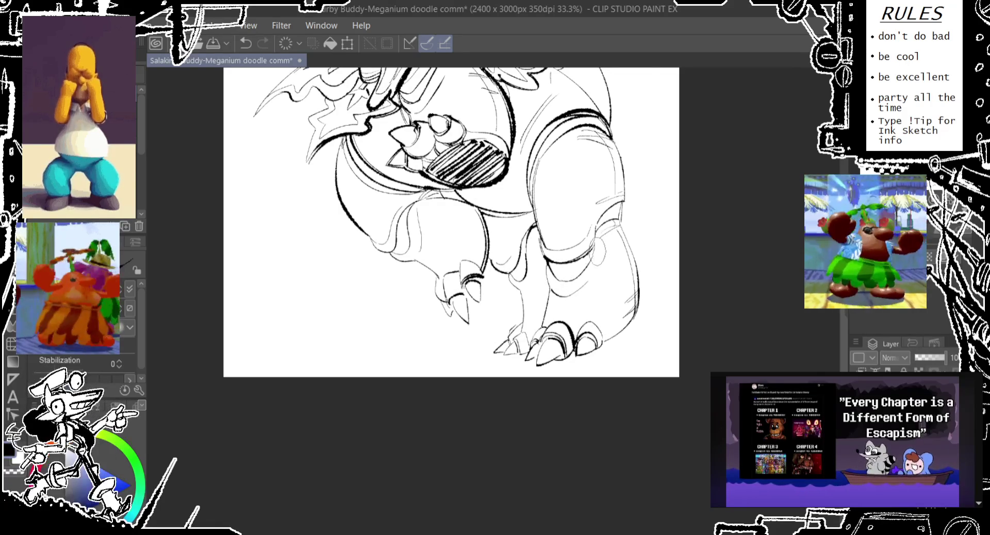
{"action": "key", "text": "ctrl+z"}
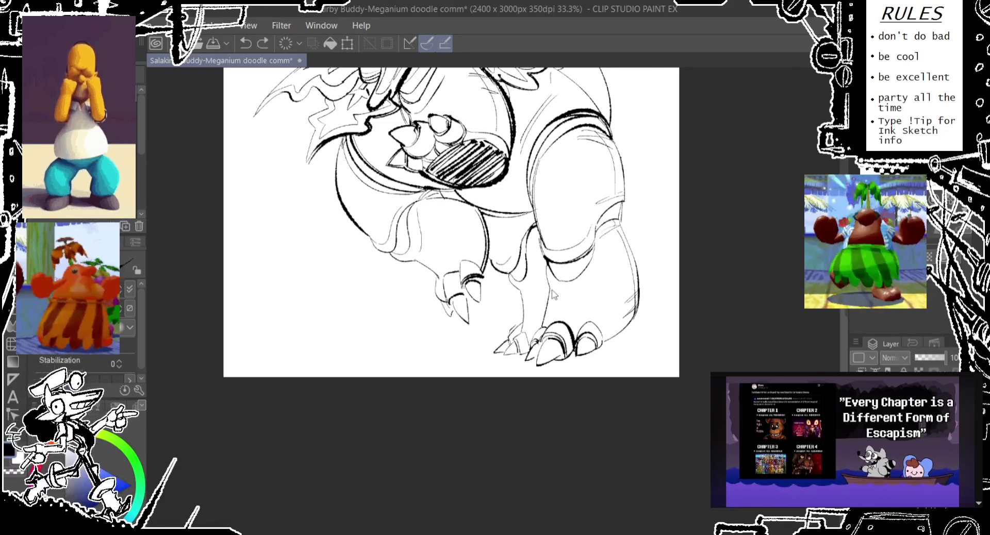
{"action": "key", "text": "ctrl+z"}
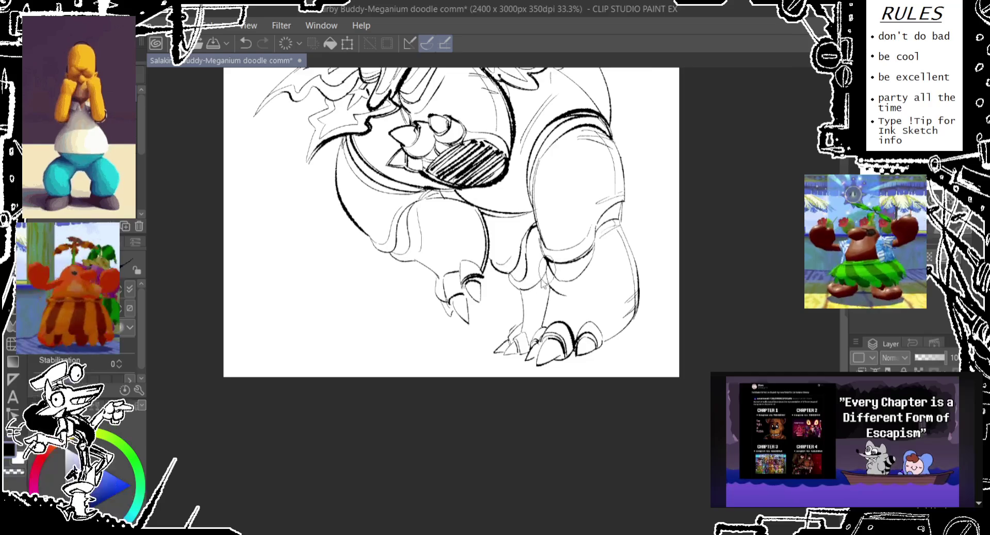
{"action": "left_click_drag", "start_coordinate": [536, 263], "coordinate": [521, 307]}
{"action": "key", "text": "ctrl+z"}
{"action": "key", "text": "ctrl+z"}
{"action": "left_click_drag", "start_coordinate": [547, 232], "coordinate": [521, 310]}
{"action": "key", "text": "ctrl+z"}
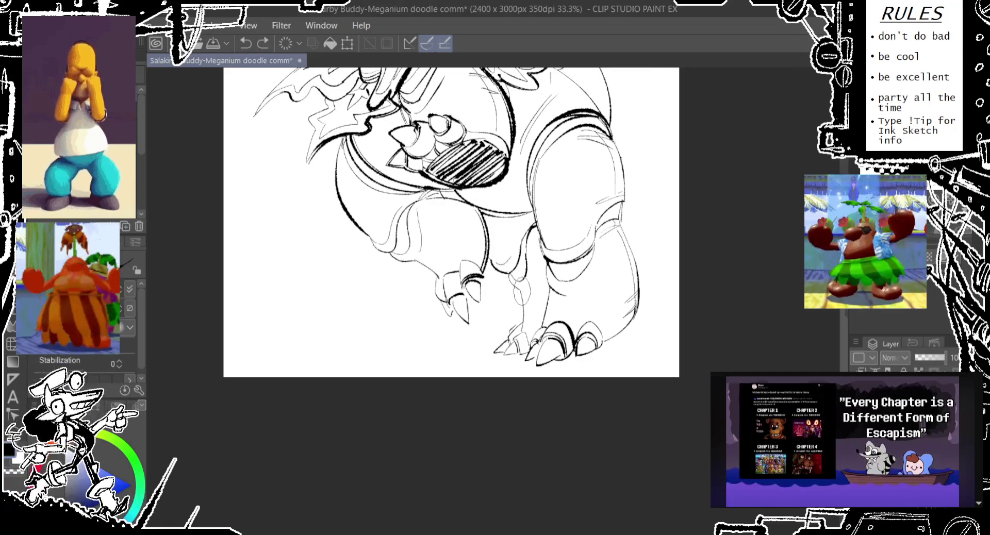
{"action": "key", "text": "ctrl+z"}
{"action": "left_click_drag", "start_coordinate": [549, 245], "coordinate": [534, 273]}
- Pan to the left collar leaves and sketch trial leaf strokes and loops, undoing them
{"action": "left_click_drag", "start_coordinate": [619, 77], "coordinate": [567, 239]}
{"action": "left_click_drag", "start_coordinate": [330, 274], "coordinate": [304, 312]}
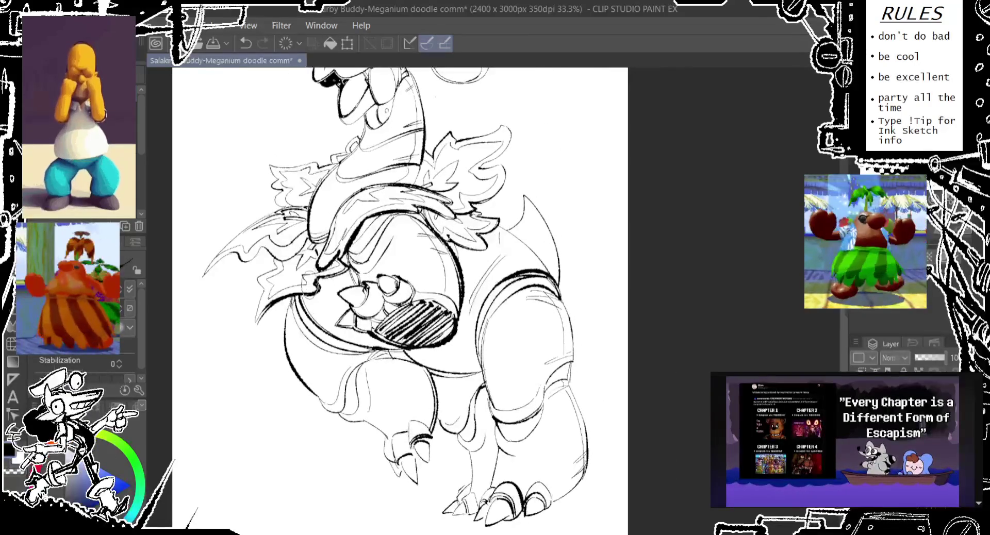
{"action": "left_click_drag", "start_coordinate": [317, 253], "coordinate": [252, 335]}
{"action": "key", "text": "ctrl+z"}
{"action": "left_click_drag", "start_coordinate": [271, 276], "coordinate": [250, 333]}
{"action": "key", "text": "ctrl+z"}
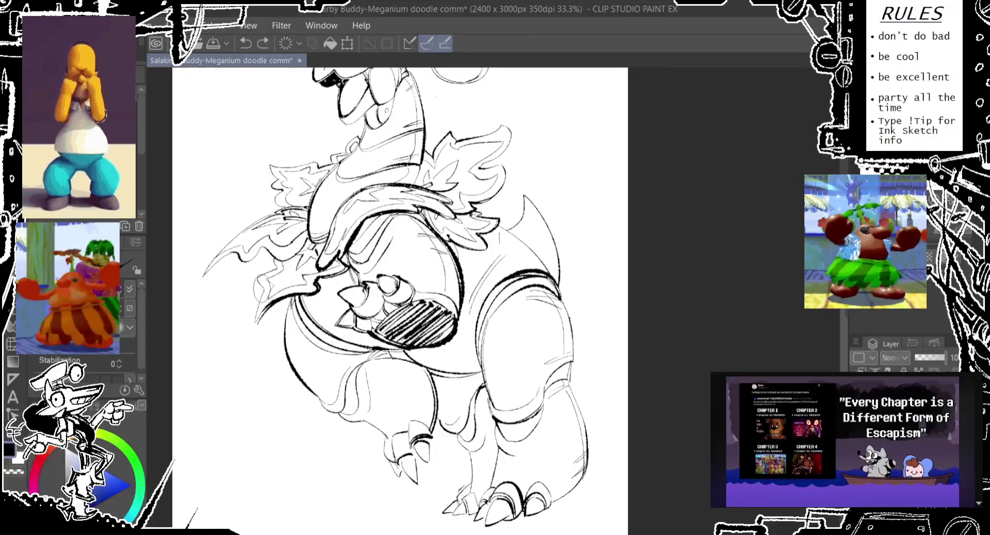
{"action": "key", "text": "ctrl+z"}
{"action": "left_click_drag", "start_coordinate": [269, 279], "coordinate": [255, 325]}
{"action": "key", "text": "ctrl+z"}
- Draw strokes down the left collar leaves, retrying until they settle
{"action": "left_click_drag", "start_coordinate": [274, 258], "coordinate": [258, 305]}
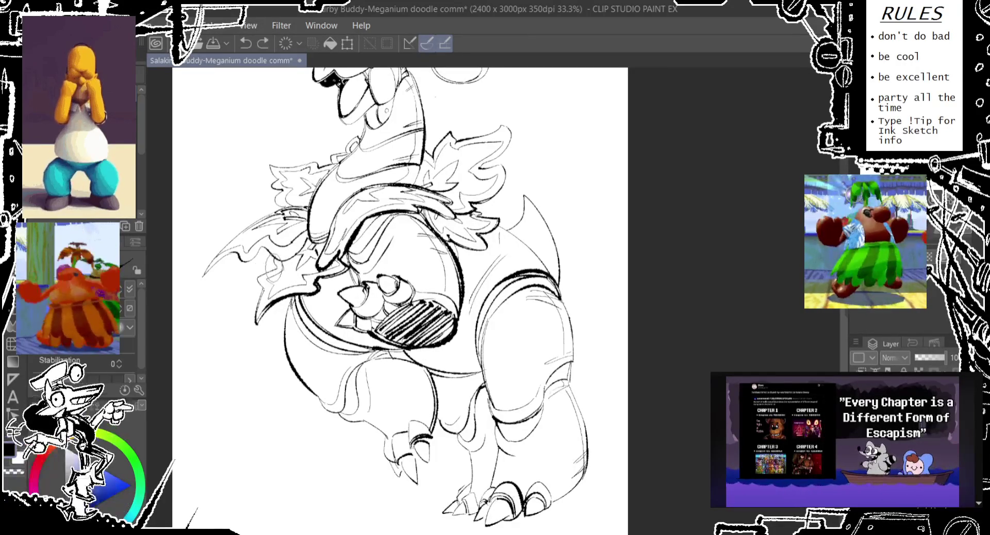
{"action": "left_click_drag", "start_coordinate": [274, 266], "coordinate": [260, 299]}
{"action": "key", "text": "ctrl+z"}
{"action": "left_click_drag", "start_coordinate": [281, 256], "coordinate": [255, 302]}
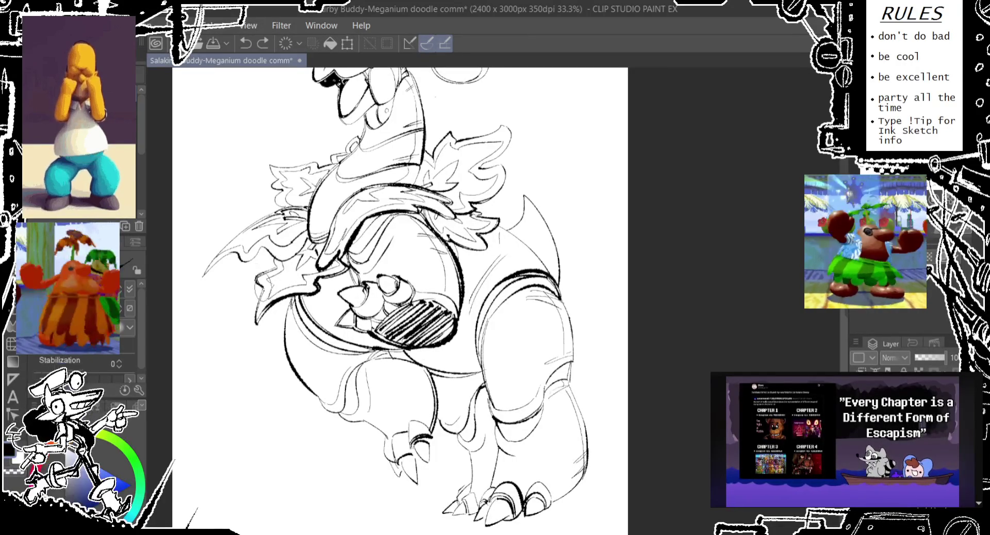
{"action": "key", "text": "ctrl+z"}
{"action": "left_click_drag", "start_coordinate": [284, 235], "coordinate": [276, 281]}
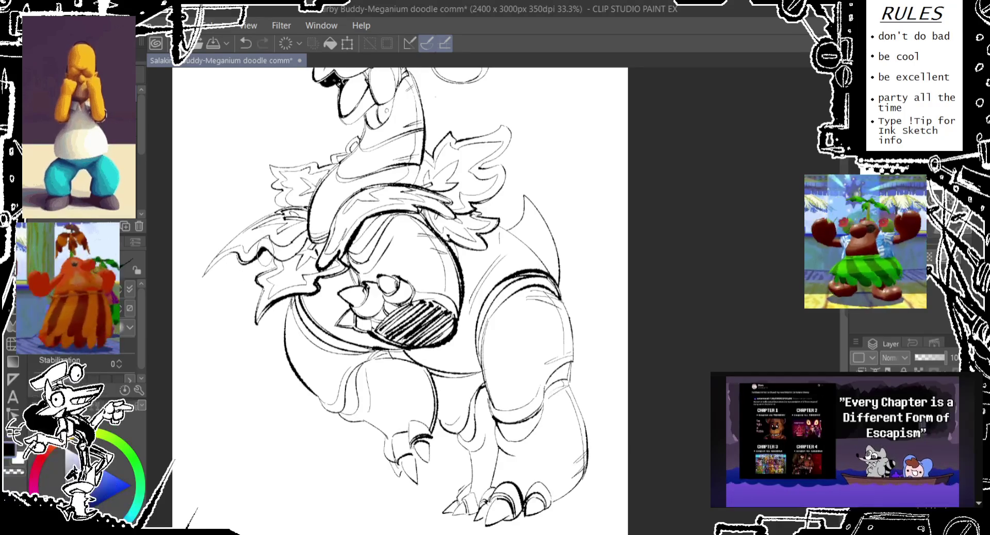
- Ink the edges of the left collar leaves
{"action": "left_click_drag", "start_coordinate": [307, 224], "coordinate": [299, 260]}
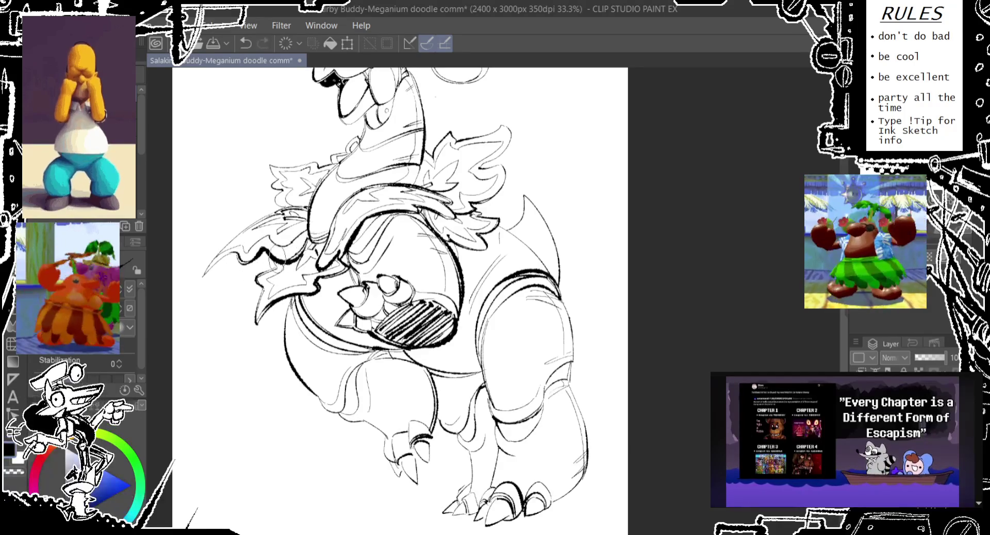
{"action": "left_click_drag", "start_coordinate": [314, 227], "coordinate": [299, 258]}
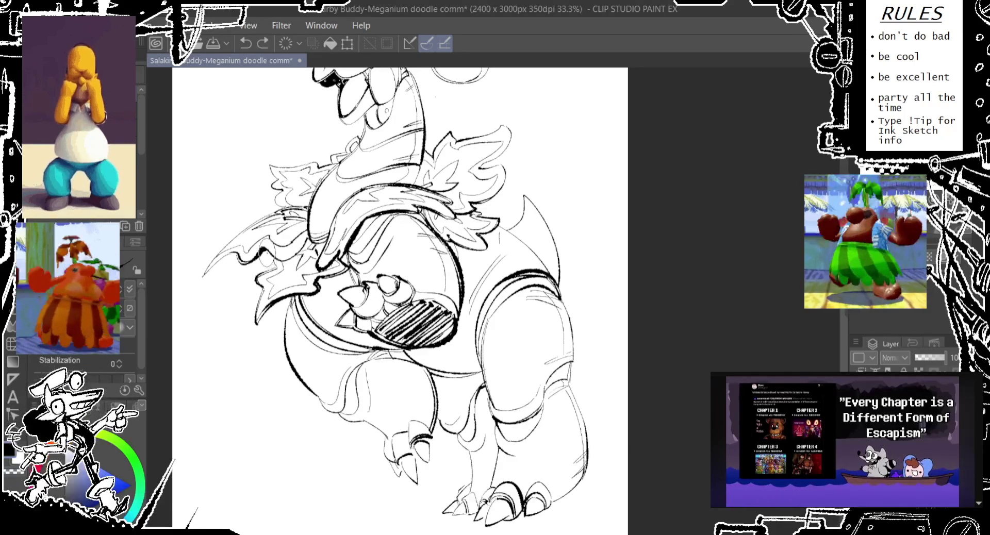
{"action": "left_click_drag", "start_coordinate": [313, 226], "coordinate": [300, 258]}
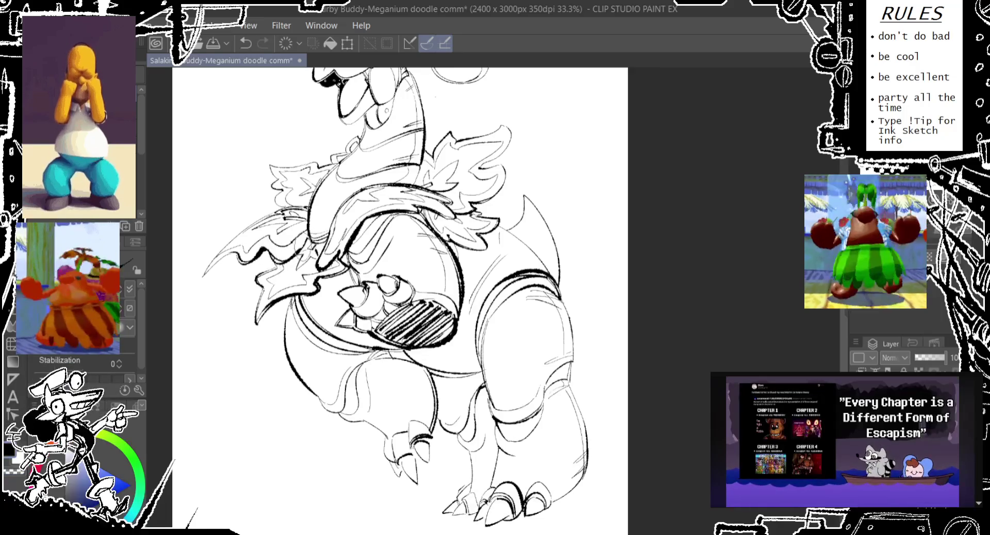
{"action": "key", "text": "ctrl+z"}
{"action": "left_click_drag", "start_coordinate": [313, 223], "coordinate": [299, 257]}
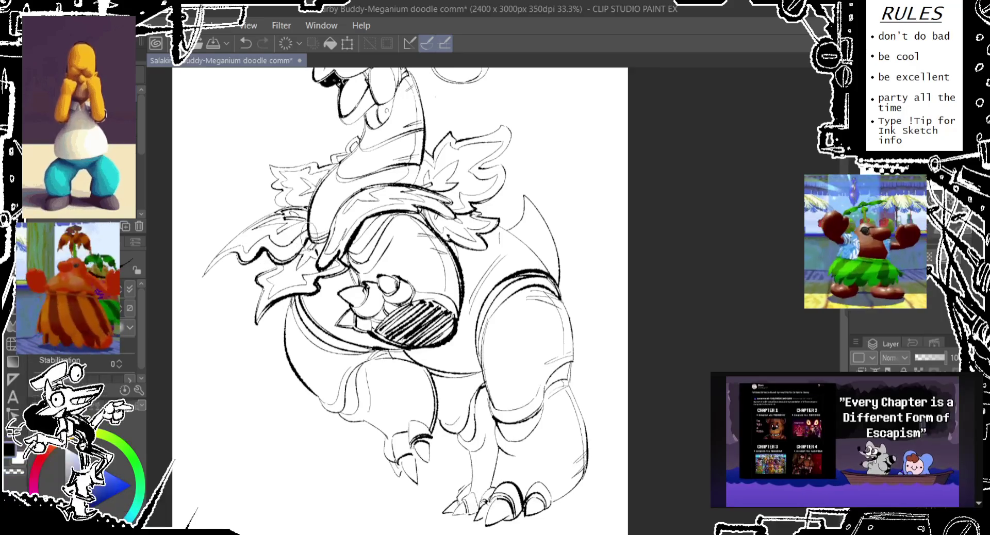
- Shape a spiky tip on the leftmost collar leaf
{"action": "left_click_drag", "start_coordinate": [314, 222], "coordinate": [300, 257]}
{"action": "left_click_drag", "start_coordinate": [361, 309], "coordinate": [405, 297]}
{"action": "key", "text": "ctrl+z"}
{"action": "mouse_move", "coordinate": [258, 247]}
{"action": "left_mouse_down"}
{"action": "mouse_move", "coordinate": [253, 272]}
{"action": "mouse_move", "coordinate": [247, 264]}
{"action": "left_mouse_up"}
{"action": "key", "text": "ctrl+z"}
{"action": "left_click_drag", "start_coordinate": [287, 225], "coordinate": [258, 264]}
{"action": "key", "text": "ctrl+z"}
{"action": "key", "text": "ctrl+y"}
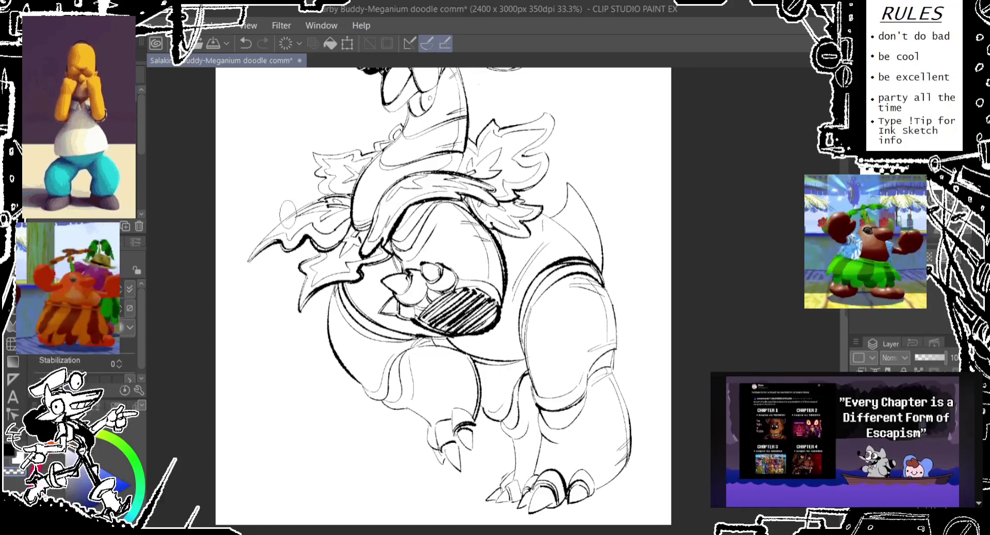
- Pan back to the head and sketch a first faint line on the right shoulder
{"action": "mouse_move", "coordinate": [343, 181]}
{"action": "left_mouse_down"}
{"action": "mouse_move", "coordinate": [309, 252]}
{"action": "mouse_move", "coordinate": [284, 218]}
{"action": "left_mouse_up"}
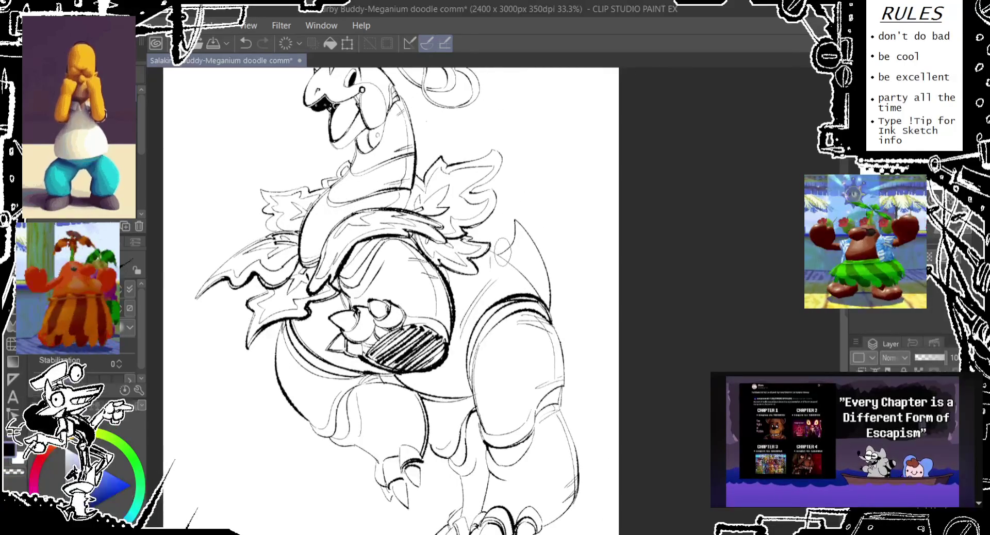
{"action": "left_click_drag", "start_coordinate": [484, 236], "coordinate": [548, 309]}
{"action": "key", "text": "ctrl+z"}
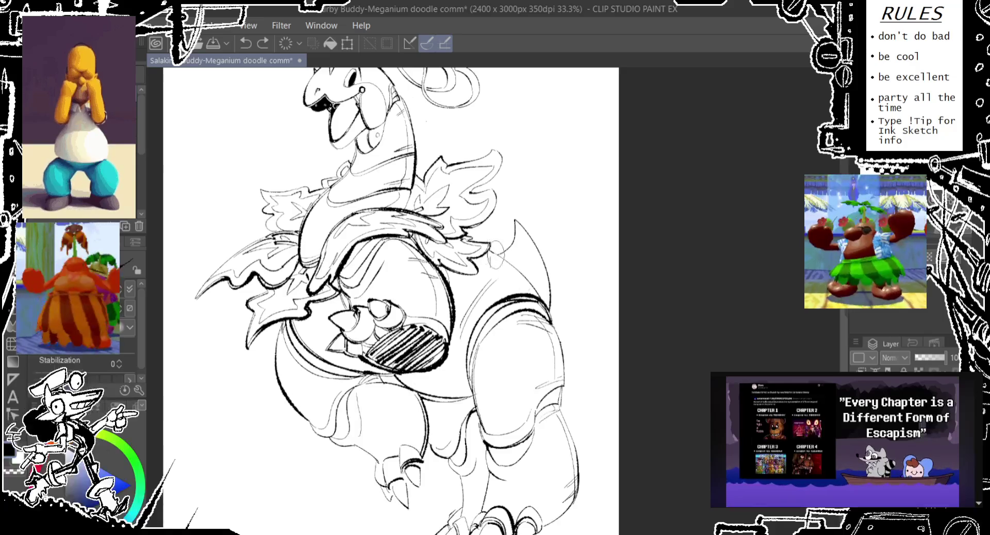
{"action": "mouse_move", "coordinate": [495, 254]}
{"action": "left_mouse_down"}
{"action": "mouse_move", "coordinate": [536, 294]}
{"action": "mouse_move", "coordinate": [547, 330]}
{"action": "left_mouse_up"}
{"action": "key", "text": "ctrl+z"}
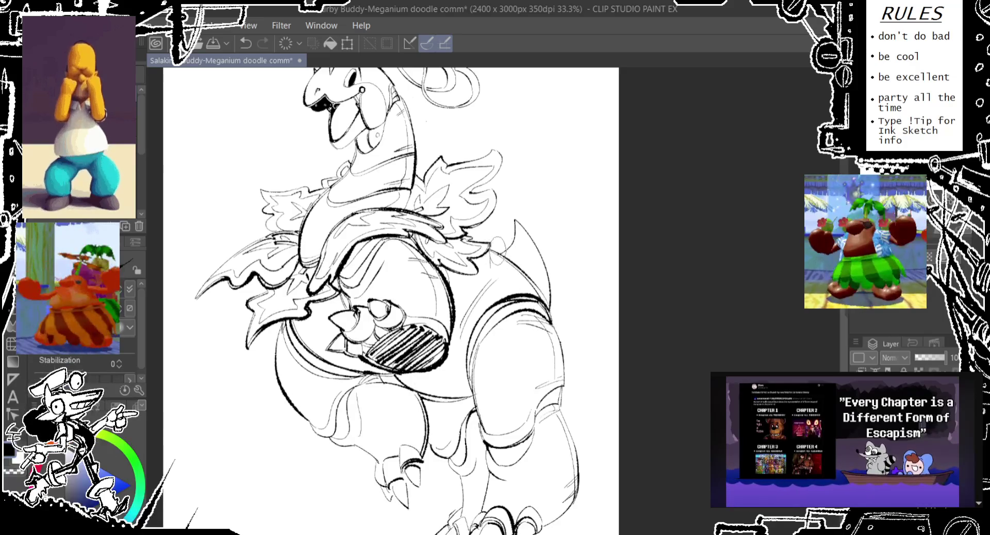
{"action": "key", "text": "ctrl+z"}
{"action": "left_click_drag", "start_coordinate": [520, 265], "coordinate": [555, 328]}
- Retry the faint right shoulder line, undoing unsatisfying attempts
{"action": "key", "text": "ctrl+z"}
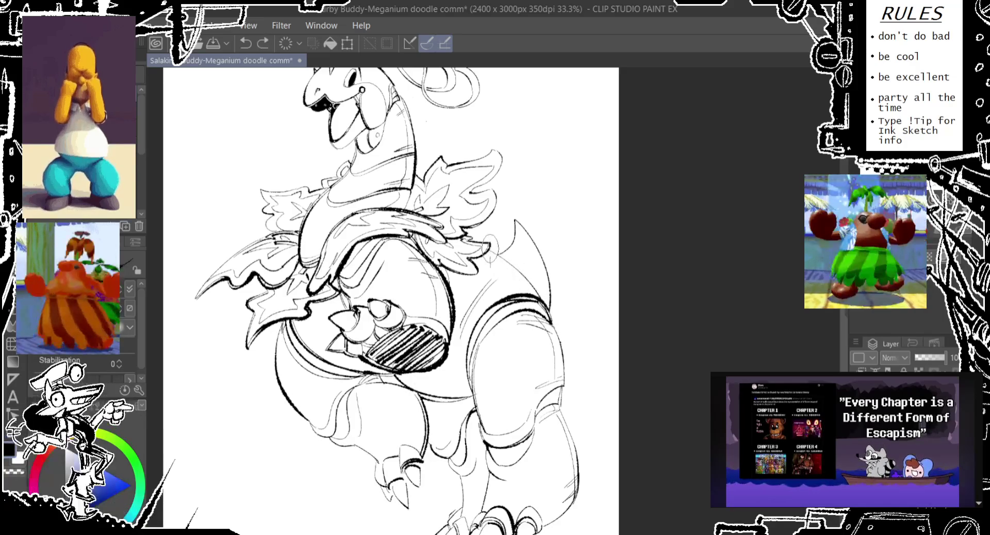
{"action": "left_click_drag", "start_coordinate": [520, 271], "coordinate": [549, 330]}
{"action": "key", "text": "ctrl+z"}
{"action": "left_click_drag", "start_coordinate": [516, 273], "coordinate": [547, 346]}
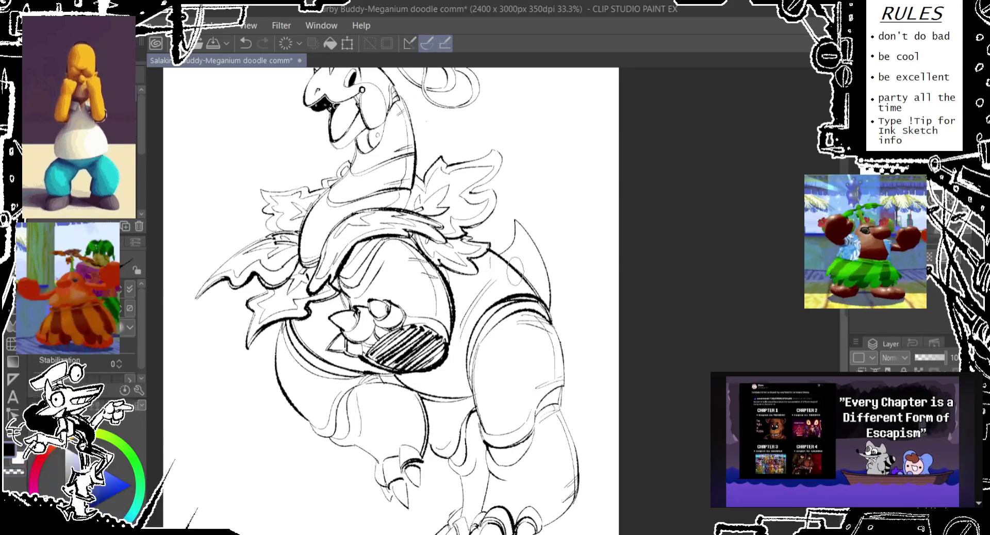
{"action": "key", "text": "ctrl+z"}
{"action": "left_click_drag", "start_coordinate": [521, 268], "coordinate": [547, 330]}
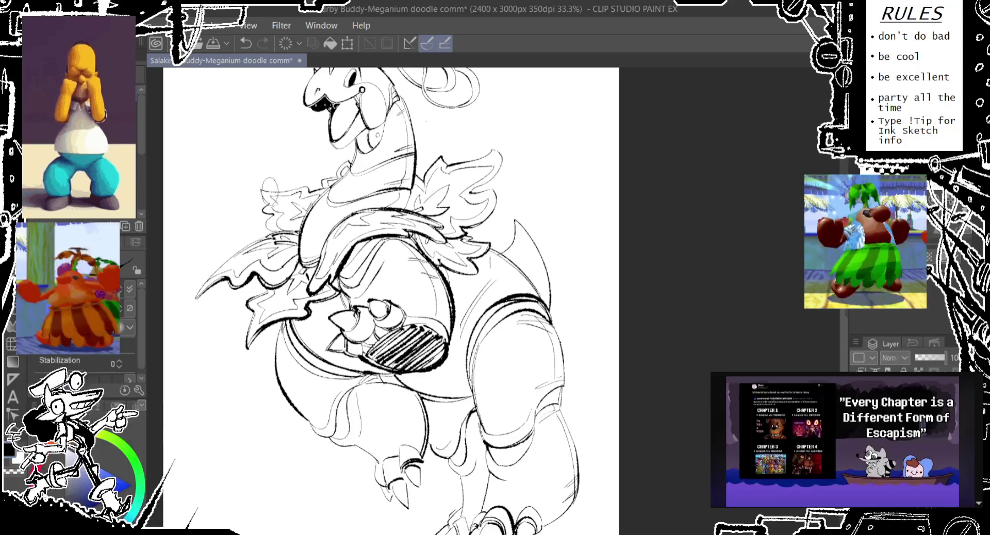
{"action": "key", "text": "ctrl+z"}
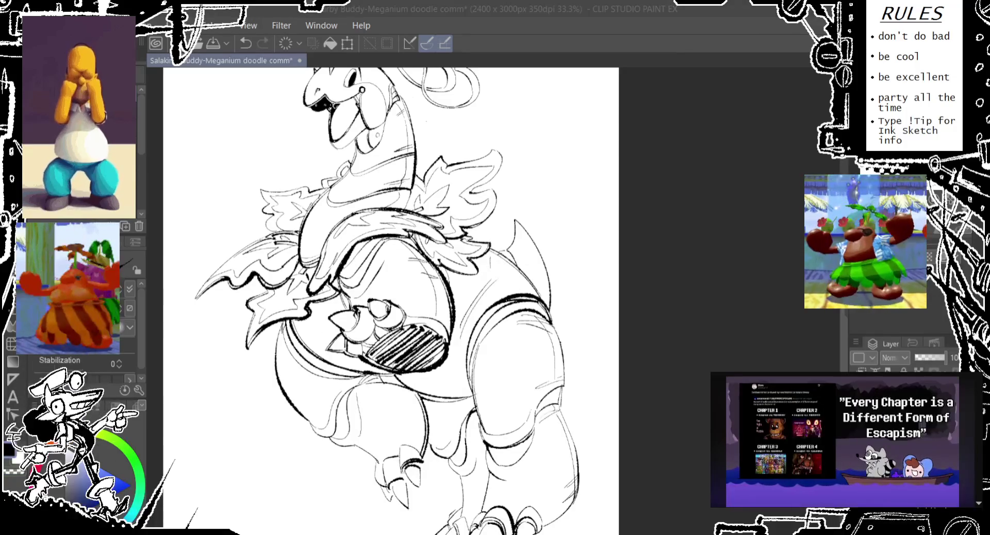
- Sketch a small curve and loop down the right shoulder
{"action": "left_click_drag", "start_coordinate": [542, 240], "coordinate": [536, 267]}
{"action": "key", "text": "ctrl+z"}
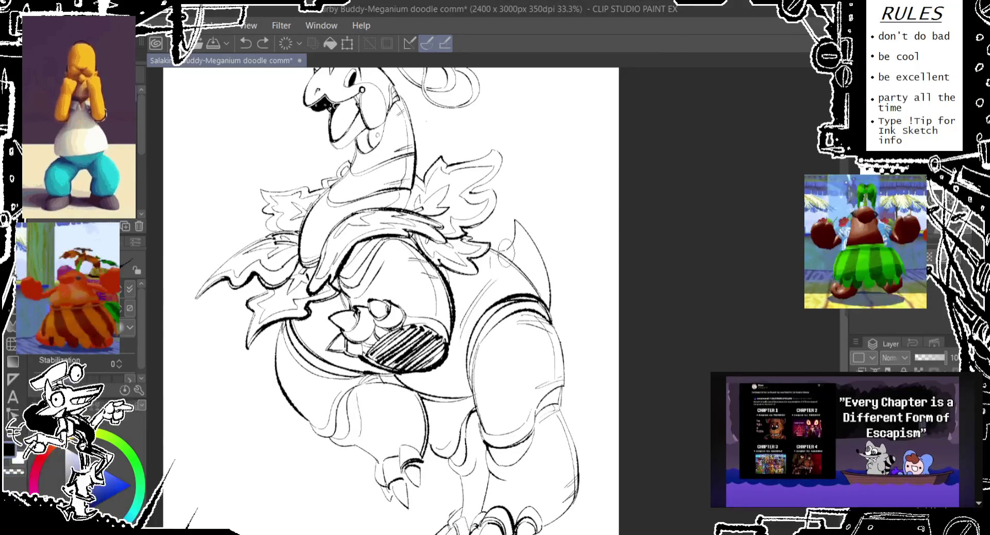
{"action": "key", "text": "ctrl+z"}
{"action": "mouse_move", "coordinate": [536, 226]}
{"action": "left_mouse_down"}
{"action": "mouse_move", "coordinate": [531, 253]}
{"action": "mouse_move", "coordinate": [546, 297]}
{"action": "left_mouse_up"}
{"action": "key", "text": "ctrl+z"}
{"action": "key", "text": "ctrl+z"}
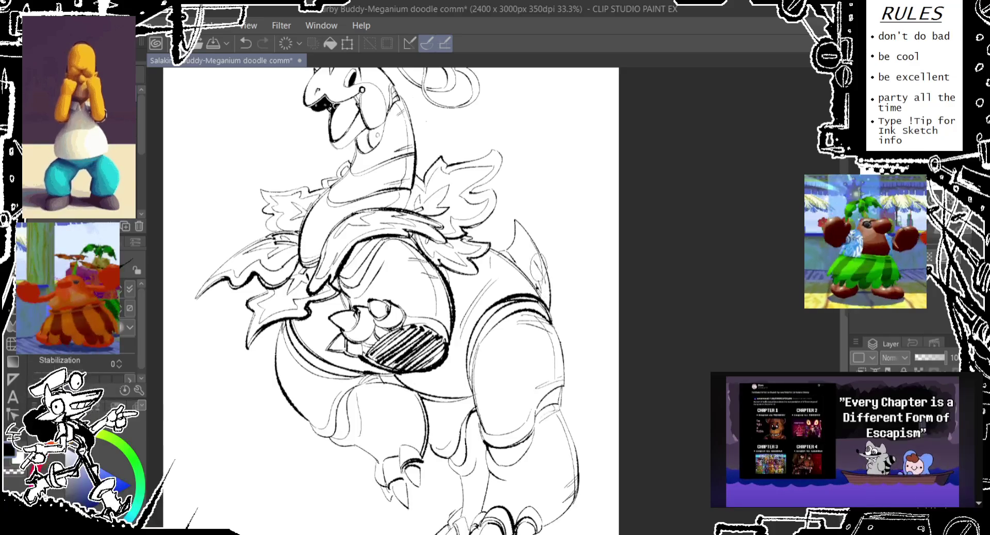
{"action": "key", "text": "ctrl+z"}
{"action": "left_click_drag", "start_coordinate": [531, 250], "coordinate": [547, 296]}
{"action": "key", "text": "ctrl+z"}
{"action": "key", "text": "ctrl+z"}
{"action": "key", "text": "ctrl+z"}
- Rough in faint guide lines across the chest
{"action": "key", "text": "ctrl+z"}
{"action": "left_click_drag", "start_coordinate": [503, 258], "coordinate": [490, 286]}
{"action": "key", "text": "ctrl+z"}
{"action": "left_click_drag", "start_coordinate": [488, 279], "coordinate": [472, 309]}
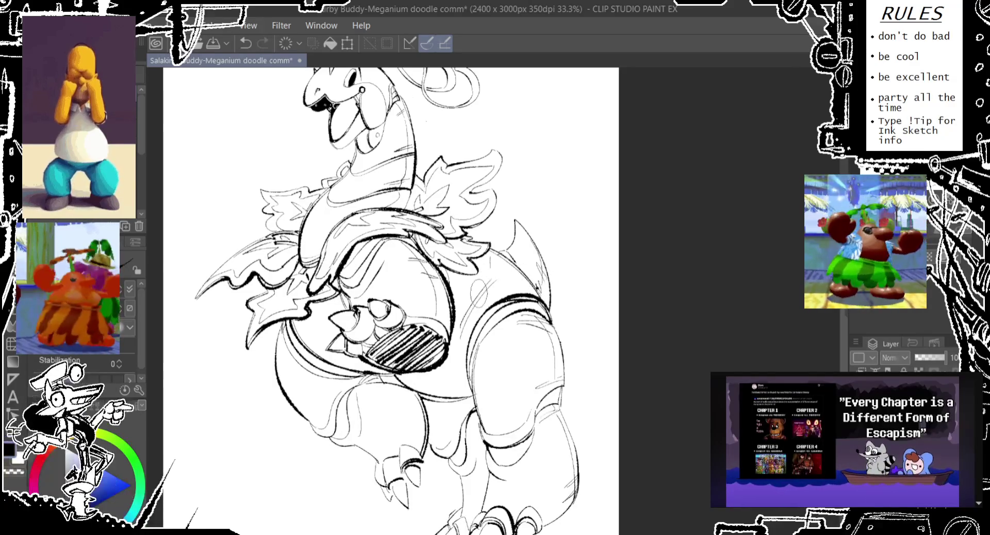
{"action": "key", "text": "ctrl+z"}
{"action": "left_click_drag", "start_coordinate": [446, 269], "coordinate": [475, 317]}
{"action": "key", "text": "ctrl+z"}
- Add more faint chest strokes reaching down toward the hip
{"action": "key", "text": "ctrl+z"}
{"action": "left_click_drag", "start_coordinate": [503, 281], "coordinate": [483, 312]}
{"action": "left_click_drag", "start_coordinate": [428, 266], "coordinate": [444, 302]}
{"action": "key", "text": "ctrl+z"}
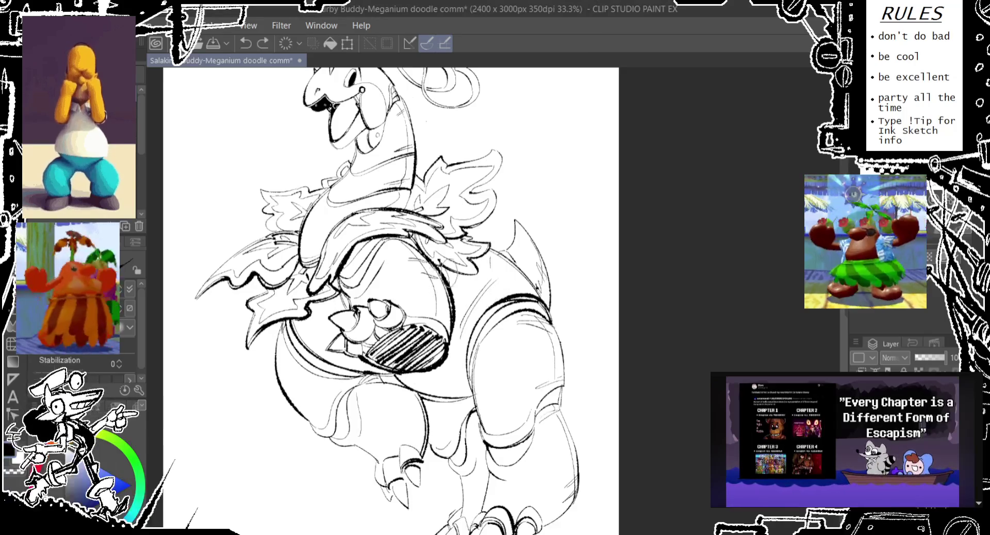
{"action": "left_click_drag", "start_coordinate": [458, 259], "coordinate": [438, 290]}
{"action": "key", "text": "ctrl+z"}
{"action": "mouse_move", "coordinate": [490, 261]}
{"action": "left_mouse_down"}
{"action": "mouse_move", "coordinate": [474, 292]}
{"action": "mouse_move", "coordinate": [484, 312]}
{"action": "mouse_move", "coordinate": [449, 330]}
{"action": "left_mouse_up"}
{"action": "key", "text": "ctrl+z"}
{"action": "key", "text": "ctrl+z"}
{"action": "left_click_drag", "start_coordinate": [480, 291], "coordinate": [467, 338]}
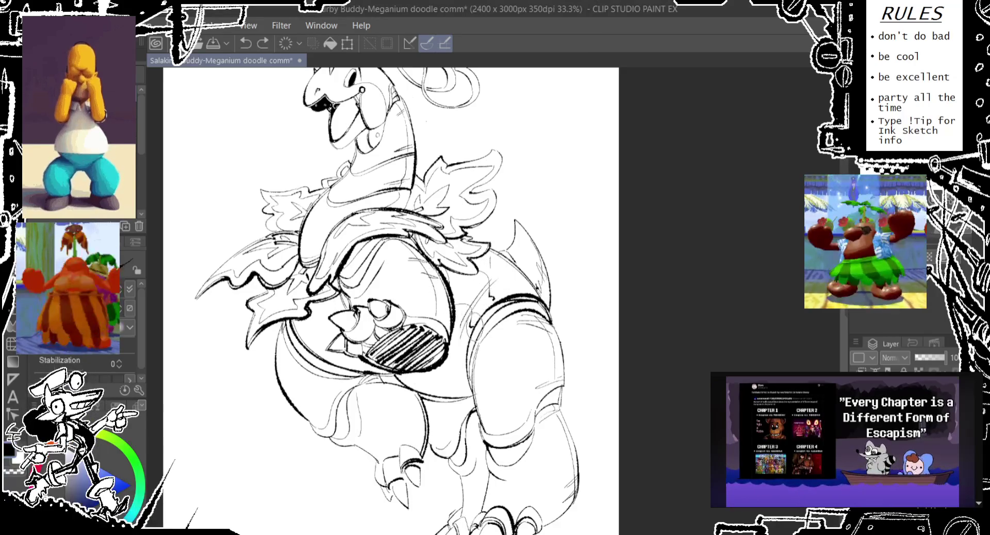
{"action": "key", "text": "ctrl+z"}
{"action": "left_click_drag", "start_coordinate": [470, 294], "coordinate": [463, 343]}
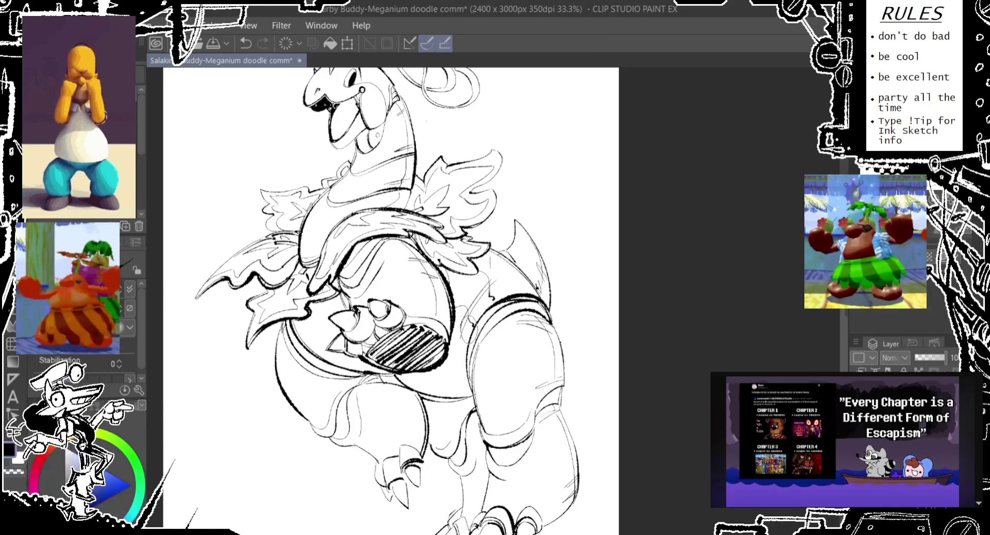
{"action": "key", "text": "ctrl+z"}
- Reshape the faint hip stroke and add small strokes on the left belly
{"action": "mouse_move", "coordinate": [495, 262]}
{"action": "left_mouse_down"}
{"action": "mouse_move", "coordinate": [485, 297]}
{"action": "mouse_move", "coordinate": [493, 294]}
{"action": "left_mouse_up"}
{"action": "key", "text": "ctrl+z"}
{"action": "left_click_drag", "start_coordinate": [503, 261], "coordinate": [490, 292]}
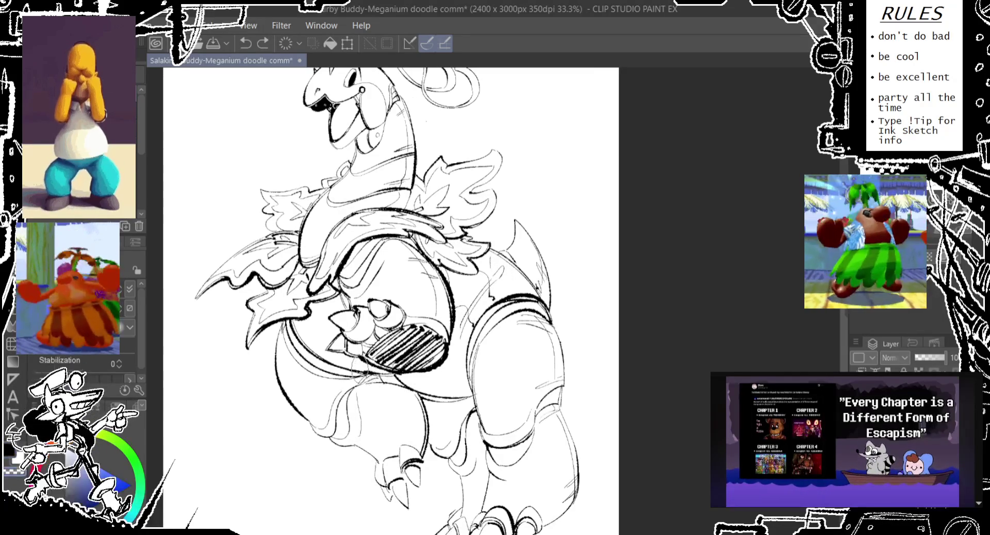
{"action": "left_click_drag", "start_coordinate": [325, 324], "coordinate": [316, 348]}
{"action": "key", "text": "ctrl+z"}
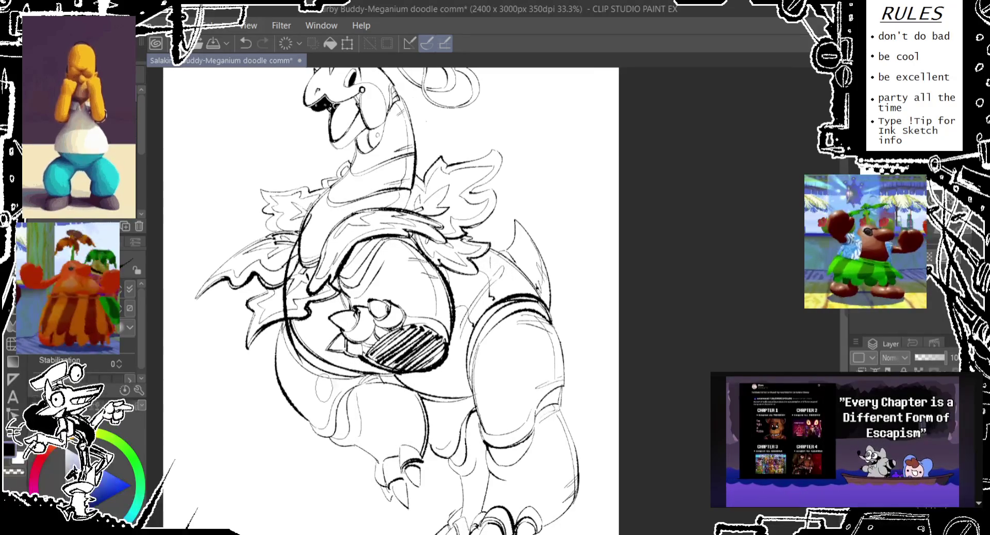
{"action": "left_click_drag", "start_coordinate": [278, 307], "coordinate": [281, 338]}
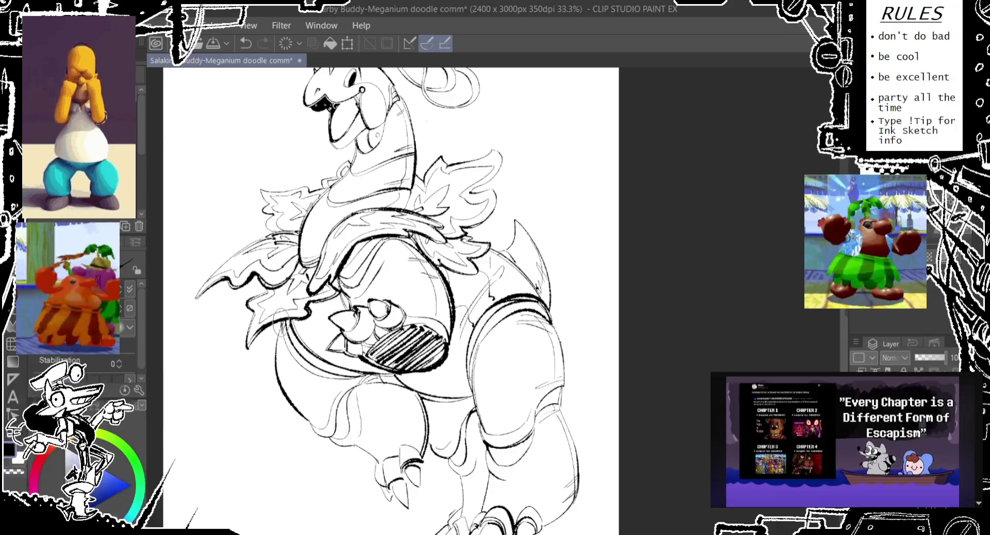
{"action": "left_click_drag", "start_coordinate": [278, 284], "coordinate": [289, 332]}
- Zoom out to 22.5% to see the whole figure and start the Ctrl+T canvas resize
{"action": "scroll", "coordinate": [392, 299], "scroll_direction": "up", "scroll_amount": 2}
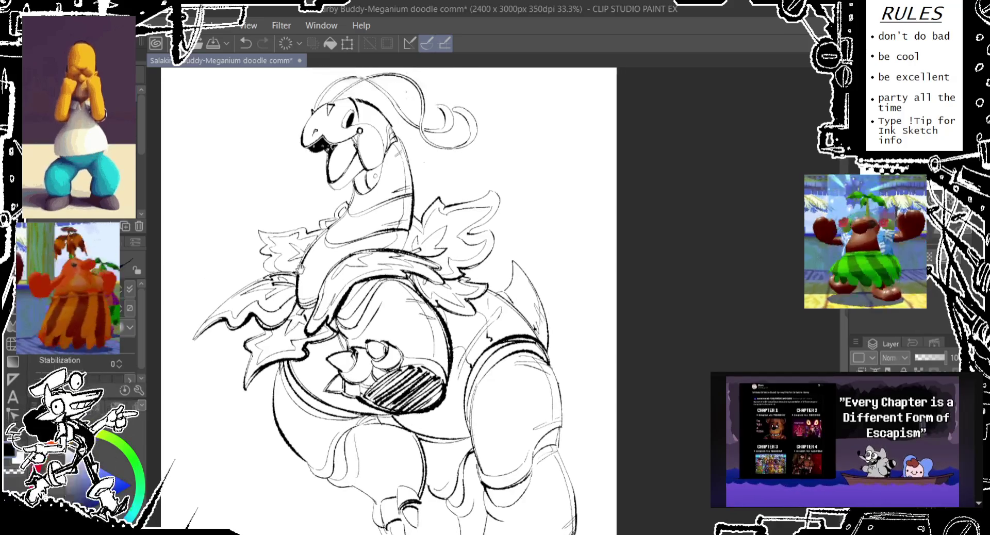
{"action": "scroll", "coordinate": [326, 237], "scroll_direction": "up", "scroll_amount": 1}
{"action": "scroll", "coordinate": [326, 237], "scroll_direction": "down", "scroll_amount": 3}
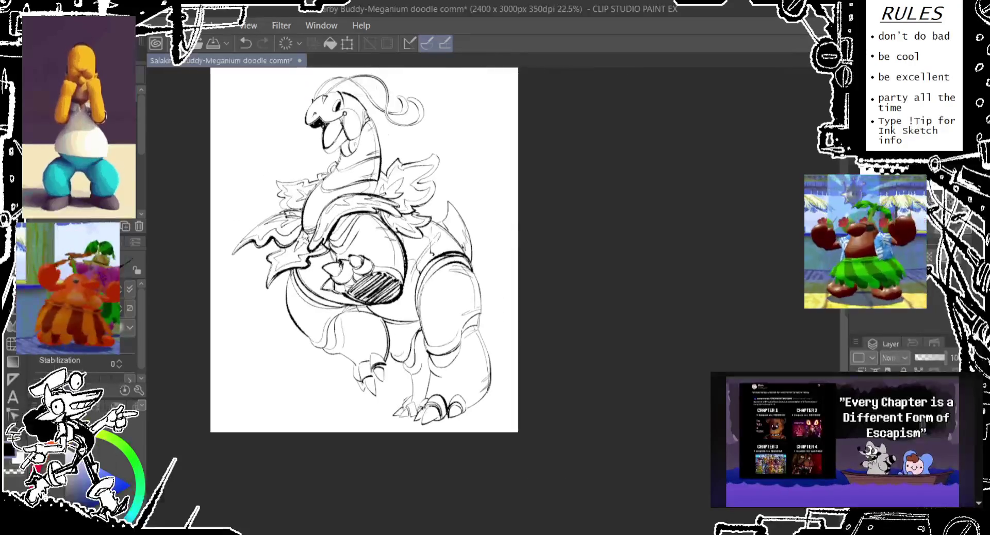
{"action": "scroll", "coordinate": [349, 271], "scroll_direction": "up", "scroll_amount": 1}
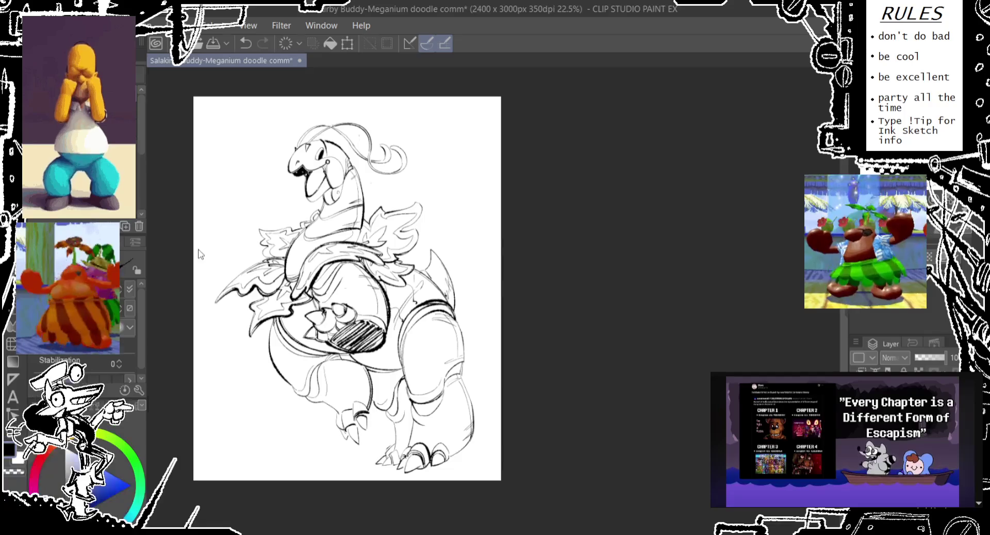
{"action": "key", "text": "ctrl+t"}
{"action": "left_click_drag", "start_coordinate": [194, 289], "coordinate": [202, 288]}
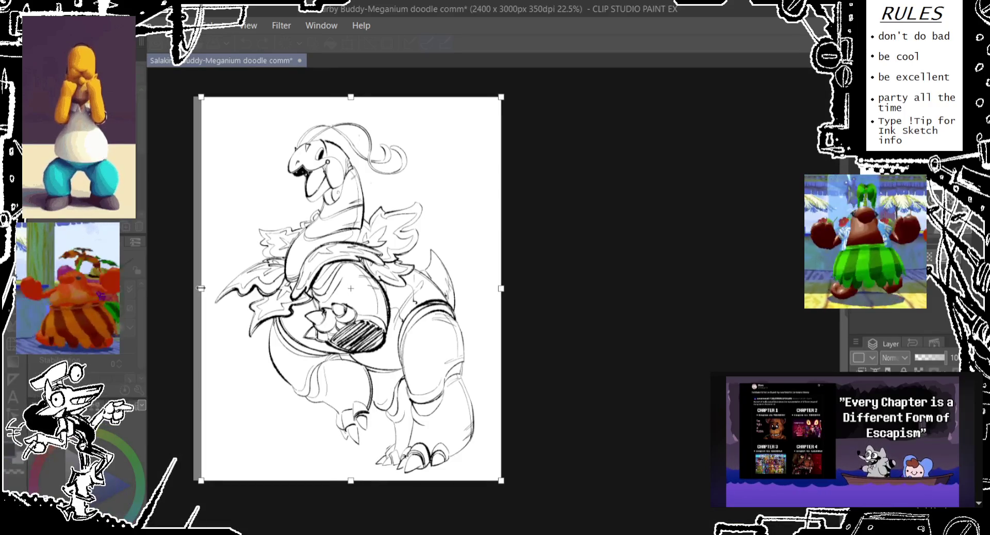
- Pull the right, top and bottom frame edges inward and nudge the top-left corner
{"action": "left_click_drag", "start_coordinate": [501, 288], "coordinate": [486, 289]}
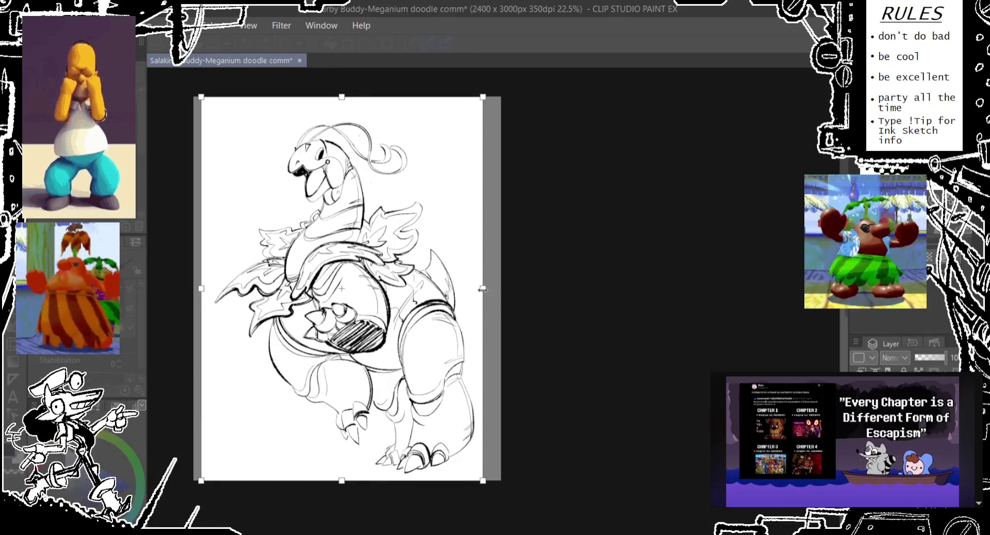
{"action": "left_click_drag", "start_coordinate": [344, 98], "coordinate": [344, 110]}
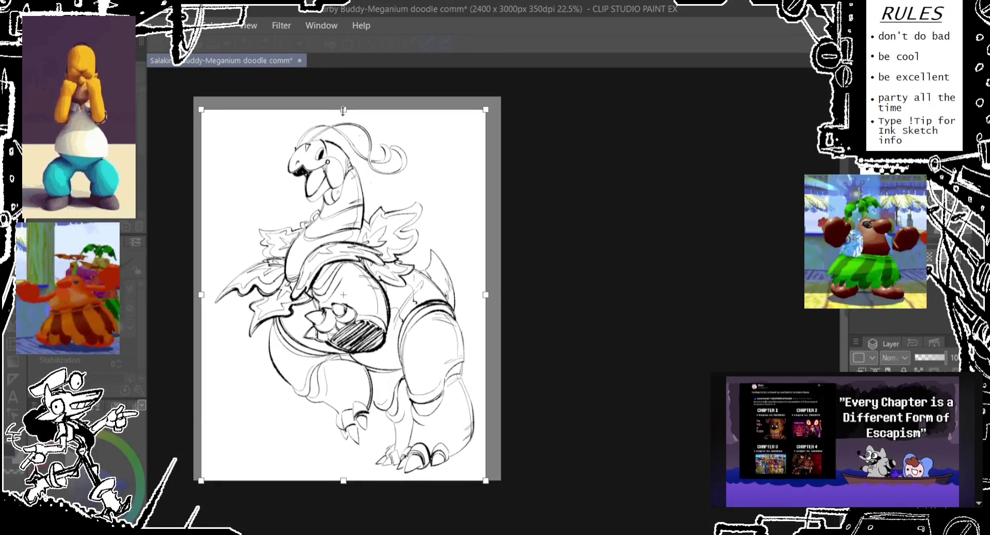
{"action": "left_click_drag", "start_coordinate": [340, 480], "coordinate": [340, 478]}
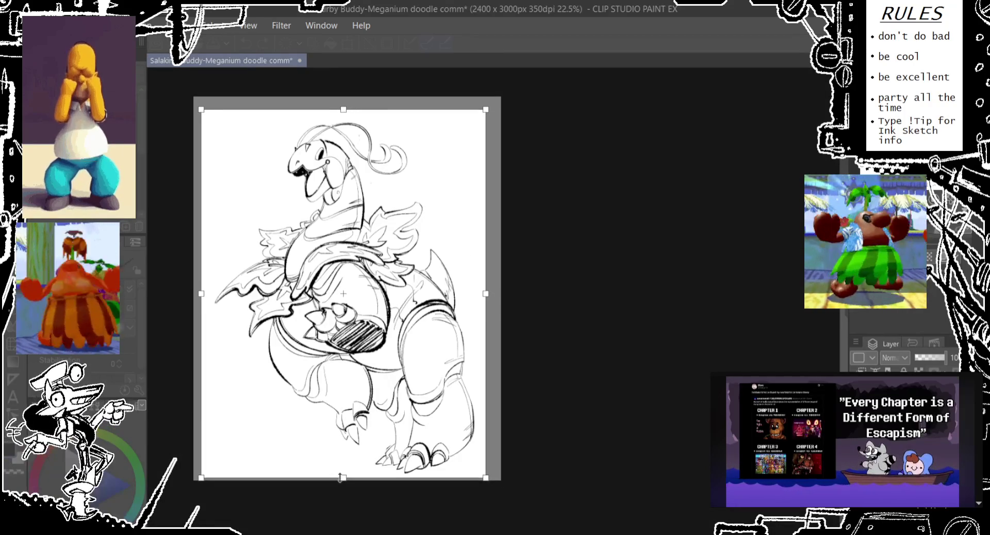
{"action": "left_click_drag", "start_coordinate": [353, 516], "coordinate": [357, 519]}
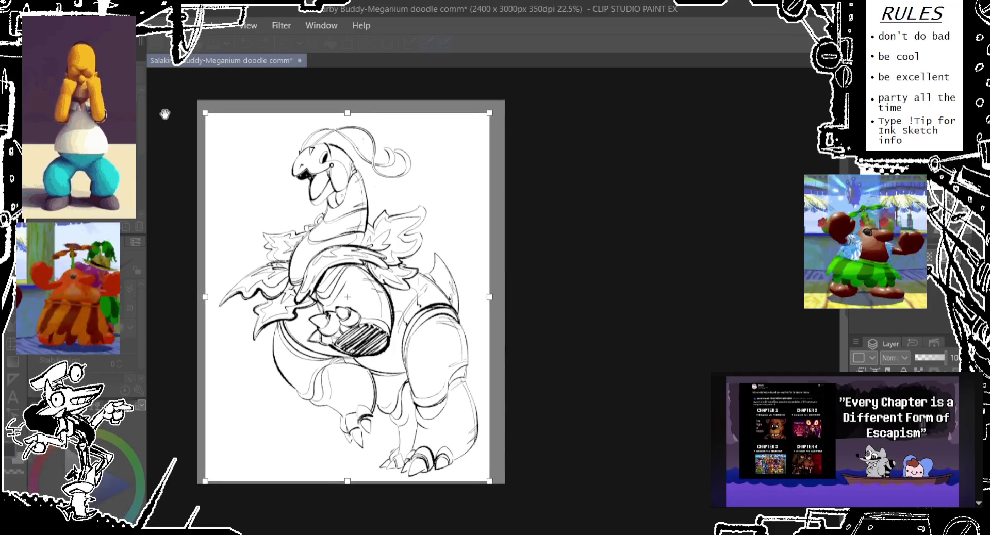
{"action": "left_click_drag", "start_coordinate": [203, 113], "coordinate": [198, 110]}
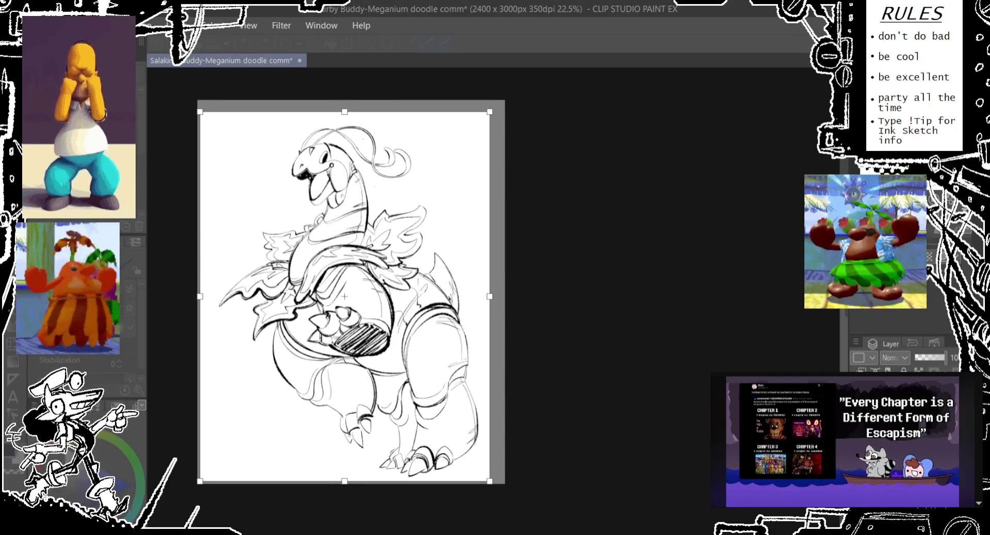
- Commit the 2258 × 2889 px canvas, zoom to 33.3% and test a belly stroke
{"action": "key", "text": "Return"}
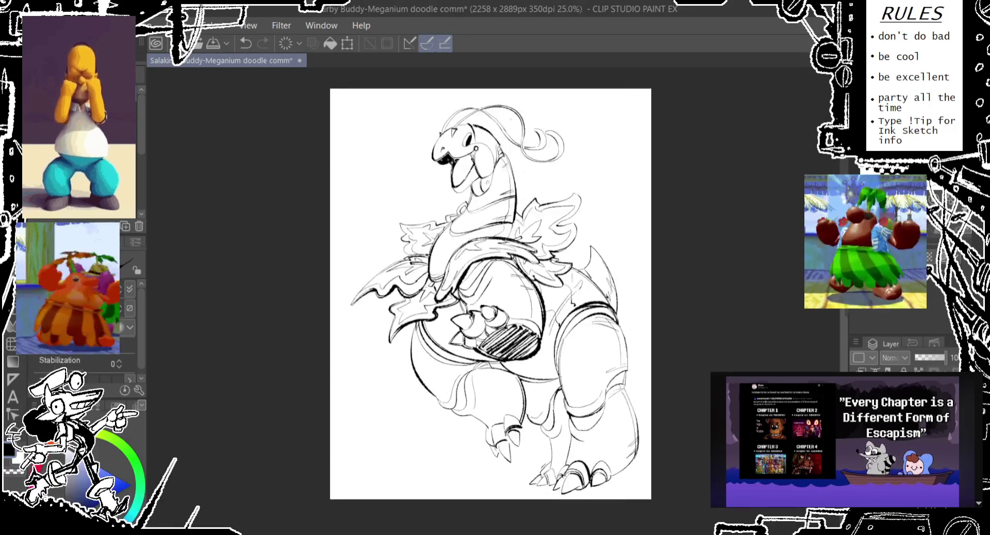
{"action": "scroll", "coordinate": [431, 341], "scroll_direction": "up", "scroll_amount": 1}
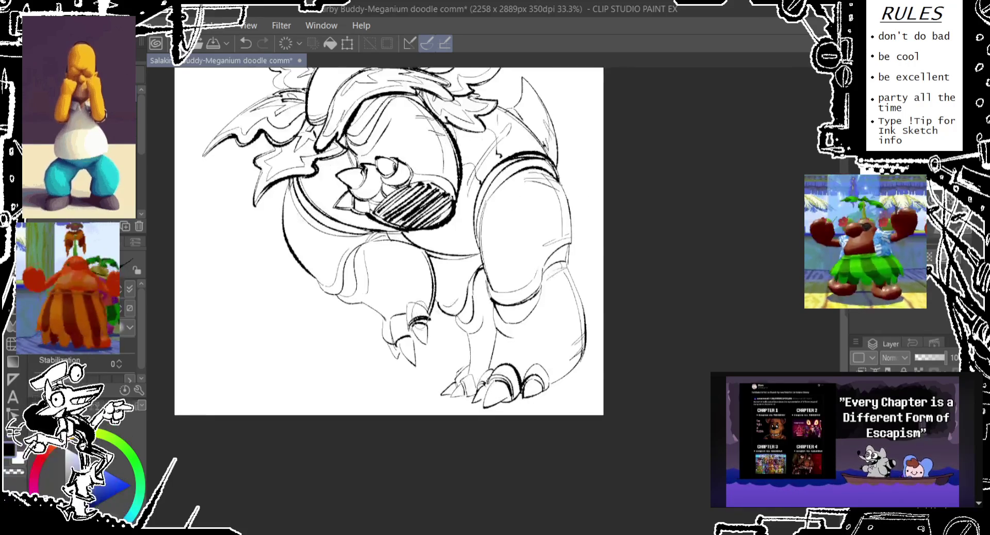
{"action": "scroll", "coordinate": [423, 330], "scroll_direction": "up", "scroll_amount": 1}
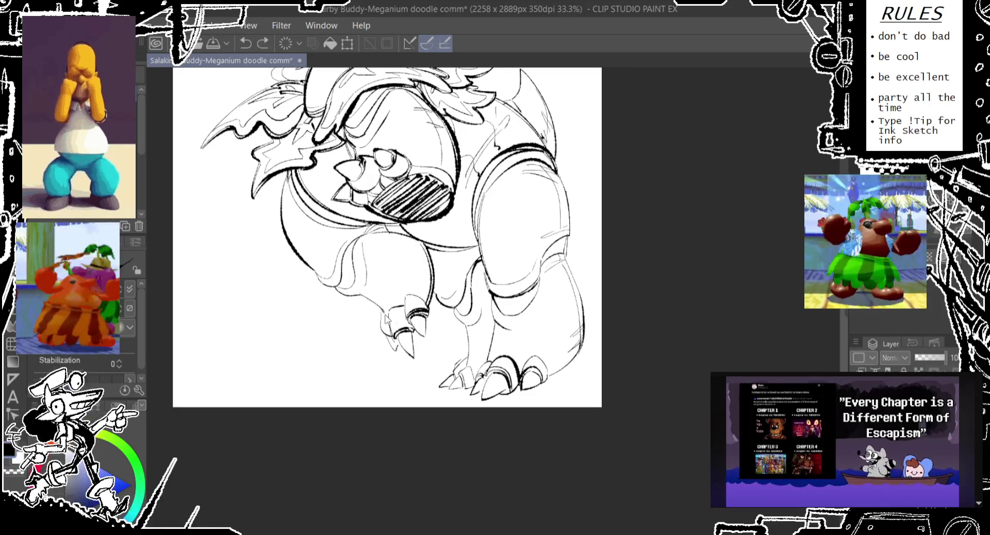
{"action": "mouse_move", "coordinate": [389, 318]}
{"action": "left_mouse_down"}
{"action": "mouse_move", "coordinate": [421, 315]}
{"action": "mouse_move", "coordinate": [401, 441]}
{"action": "left_mouse_up"}
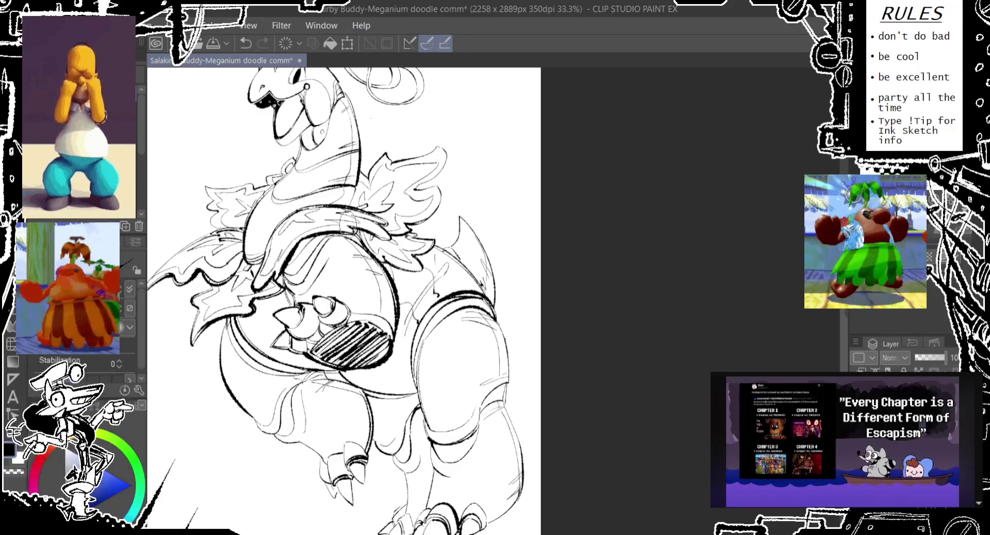
{"action": "left_click_drag", "start_coordinate": [338, 214], "coordinate": [395, 302]}
{"action": "key", "text": "ctrl+z"}
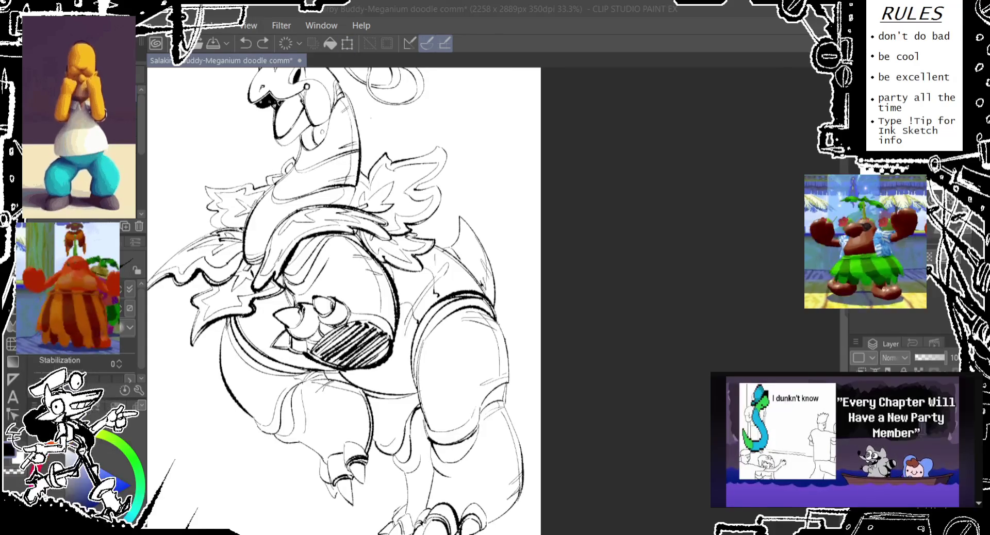
{"action": "mouse_move", "coordinate": [305, 110]}
{"action": "left_mouse_down"}
{"action": "mouse_move", "coordinate": [268, 212]}
{"action": "mouse_move", "coordinate": [232, 227]}
{"action": "left_mouse_up"}
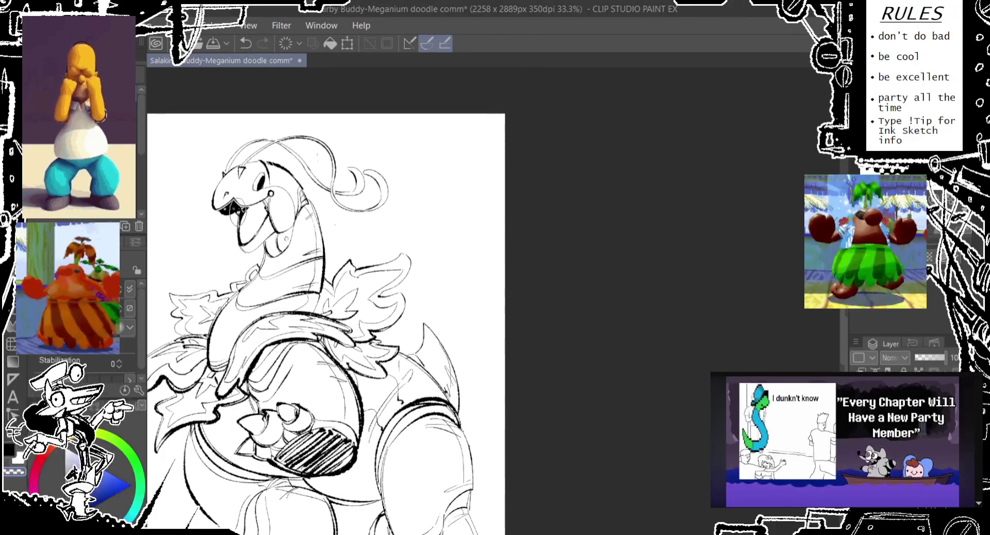
- Redraw the line around the mouth, then pan back over the torso
{"action": "key", "text": "ctrl+z"}
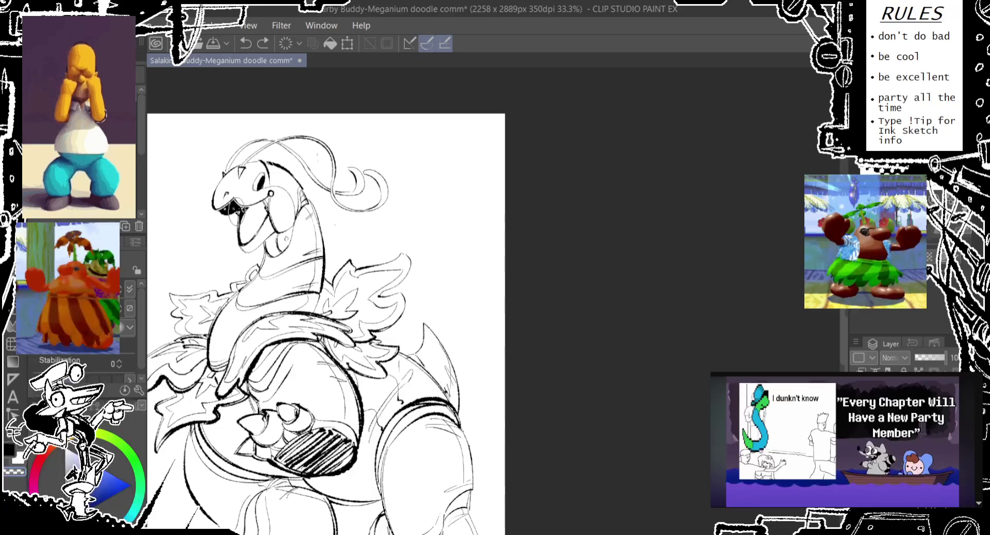
{"action": "left_click_drag", "start_coordinate": [242, 200], "coordinate": [235, 227]}
{"action": "key", "text": "ctrl+z"}
{"action": "key", "text": "ctrl+z"}
{"action": "key", "text": "ctrl+z"}
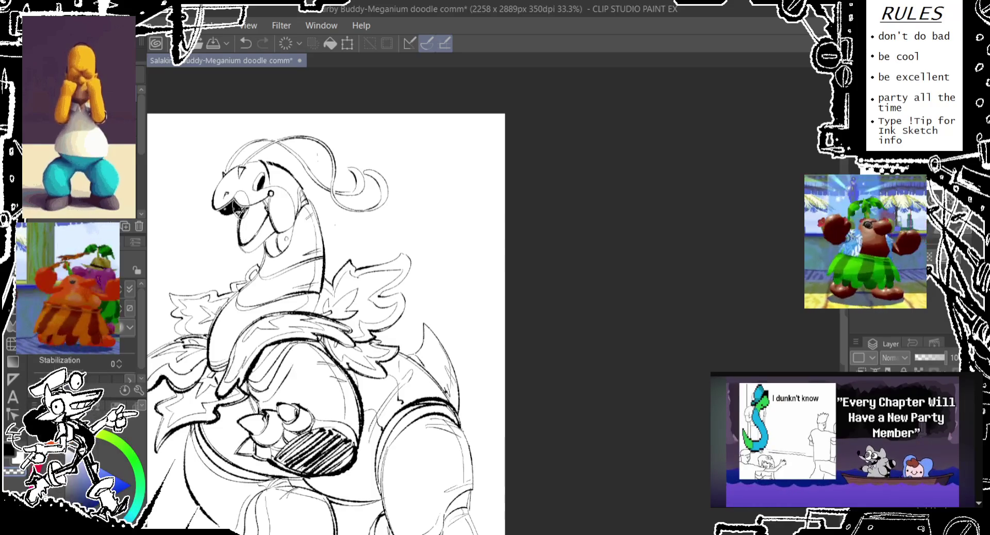
{"action": "left_click_drag", "start_coordinate": [541, 392], "coordinate": [568, 312]}
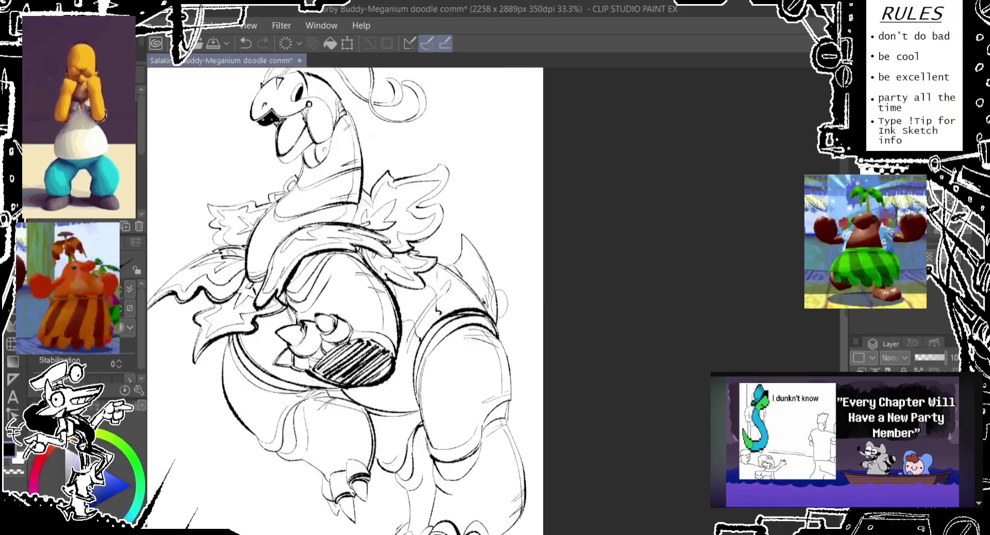
{"action": "left_click_drag", "start_coordinate": [495, 299], "coordinate": [495, 368]}
{"action": "left_click_drag", "start_coordinate": [387, 381], "coordinate": [375, 312]}
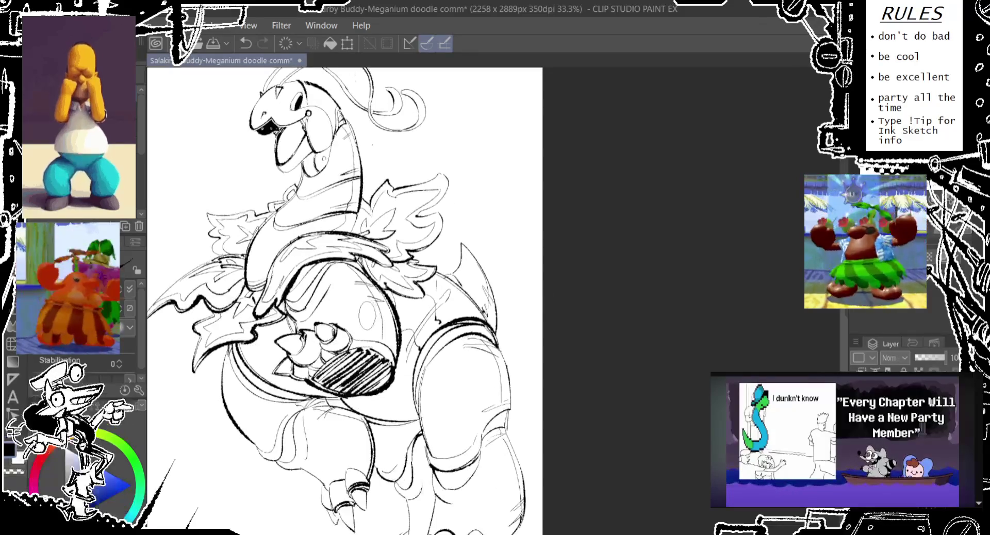
{"action": "scroll", "coordinate": [359, 330], "scroll_direction": "down", "scroll_amount": 3}
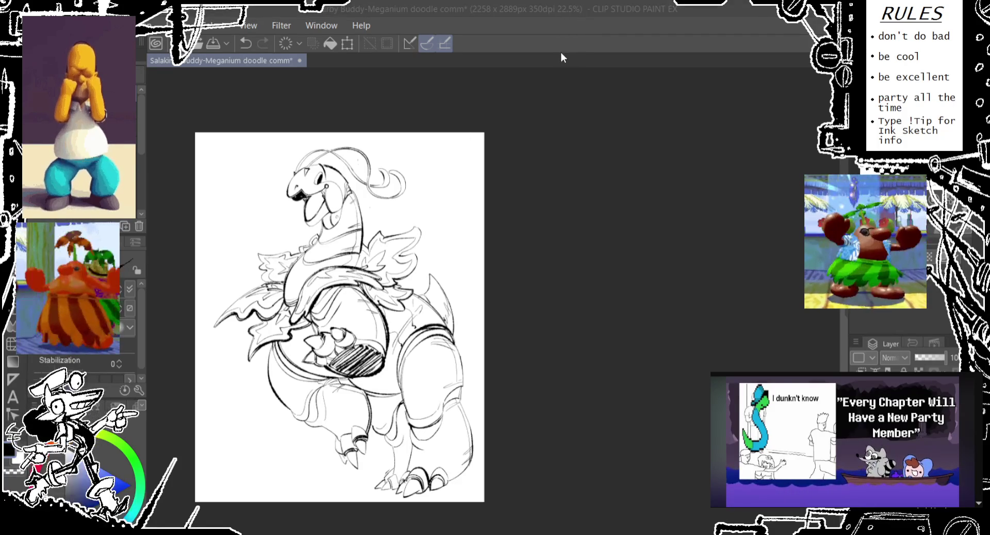
- Save the doodle, then try and undo small strokes near the Meganium's knee
{"action": "key", "text": "ctrl+s"}
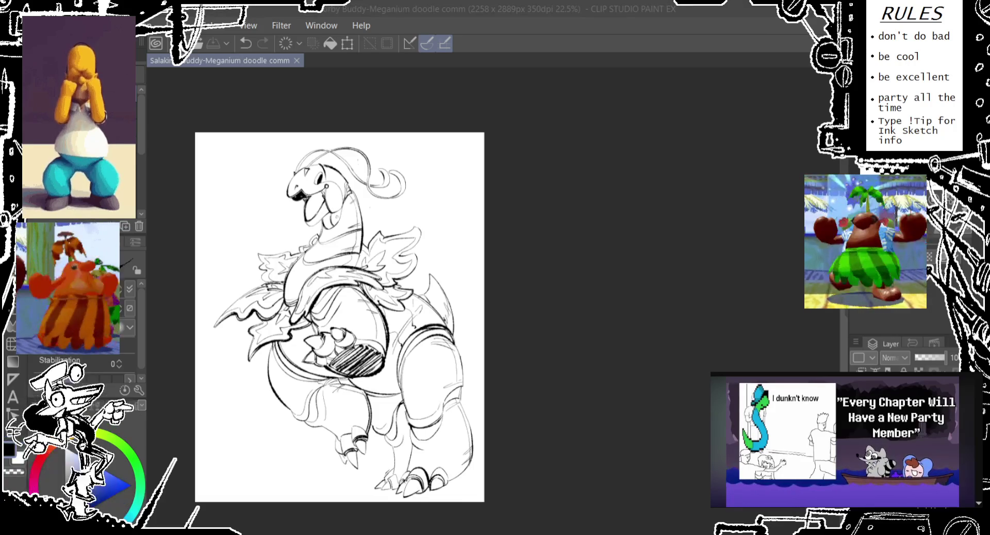
{"action": "left_click_drag", "start_coordinate": [409, 387], "coordinate": [324, 279]}
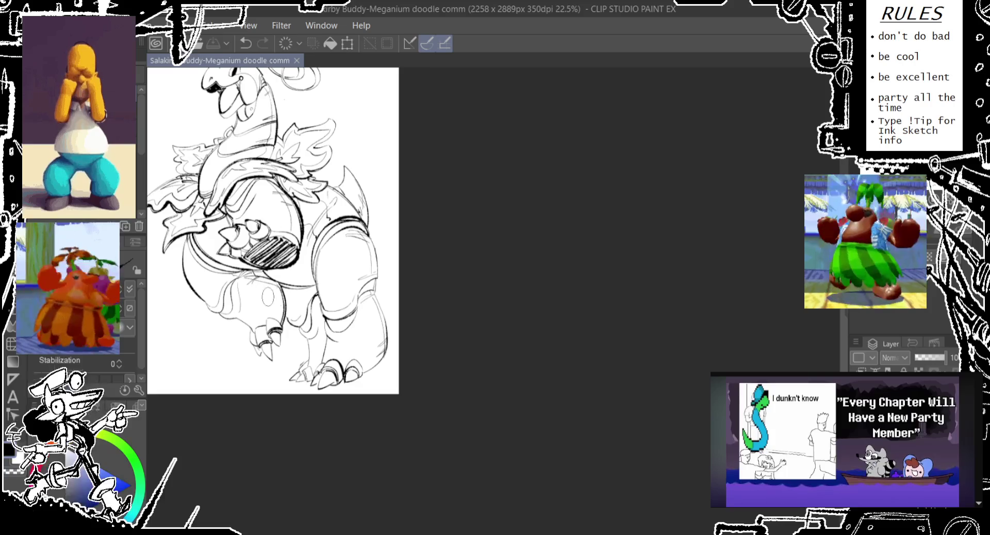
{"action": "key", "text": "ctrl+z"}
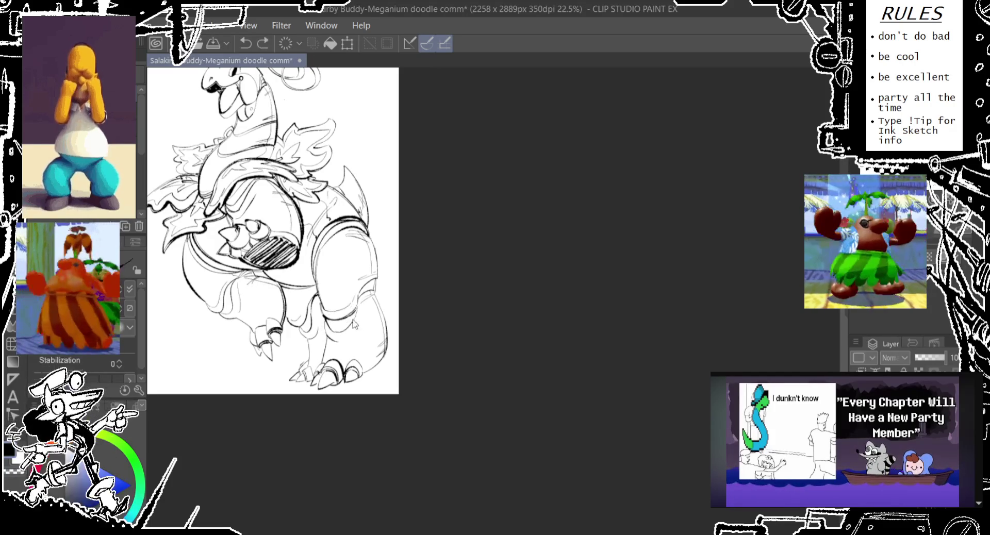
{"action": "left_click_drag", "start_coordinate": [343, 317], "coordinate": [335, 328]}
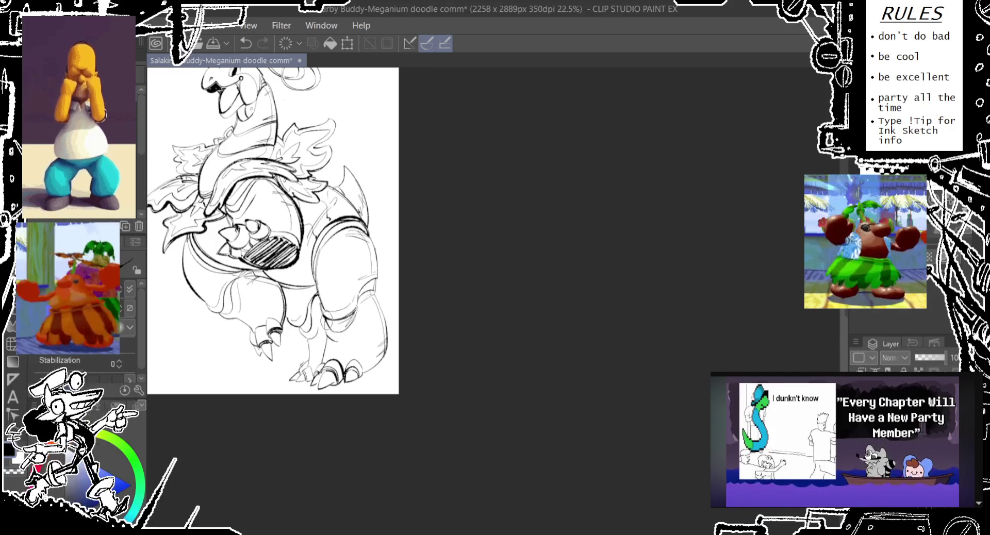
{"action": "key", "text": "ctrl+z"}
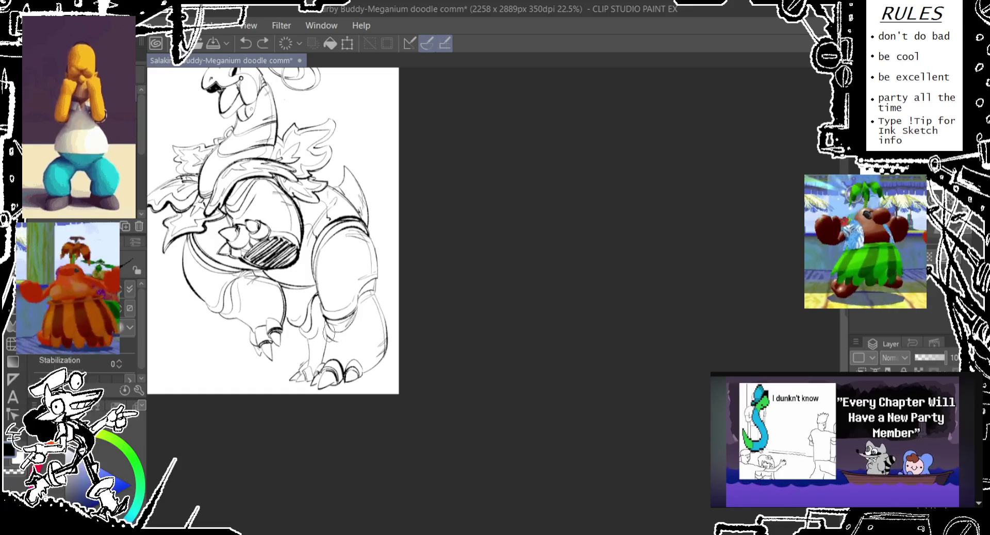
{"action": "left_click_drag", "start_coordinate": [351, 340], "coordinate": [338, 338]}
{"action": "key", "text": "ctrl+z"}
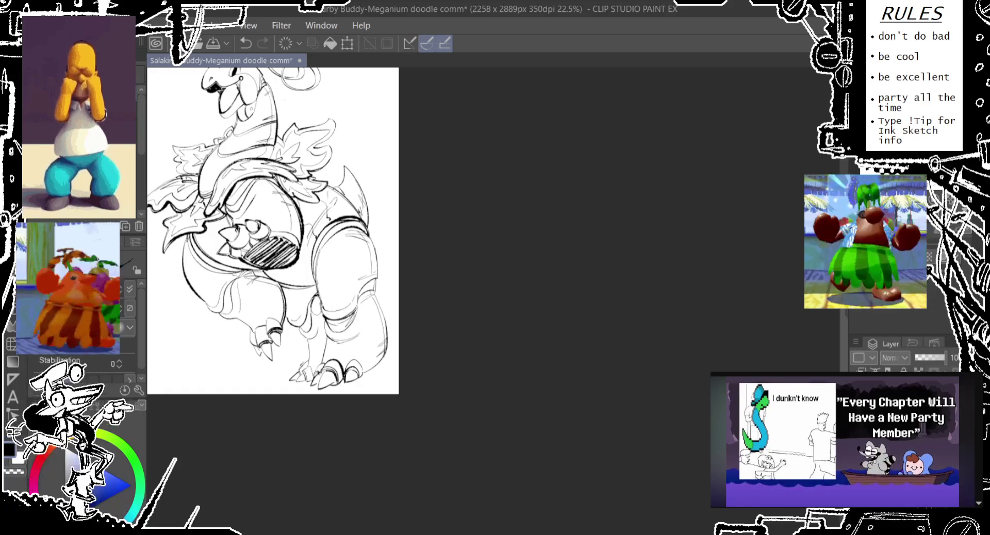
{"action": "key", "text": "ctrl+z"}
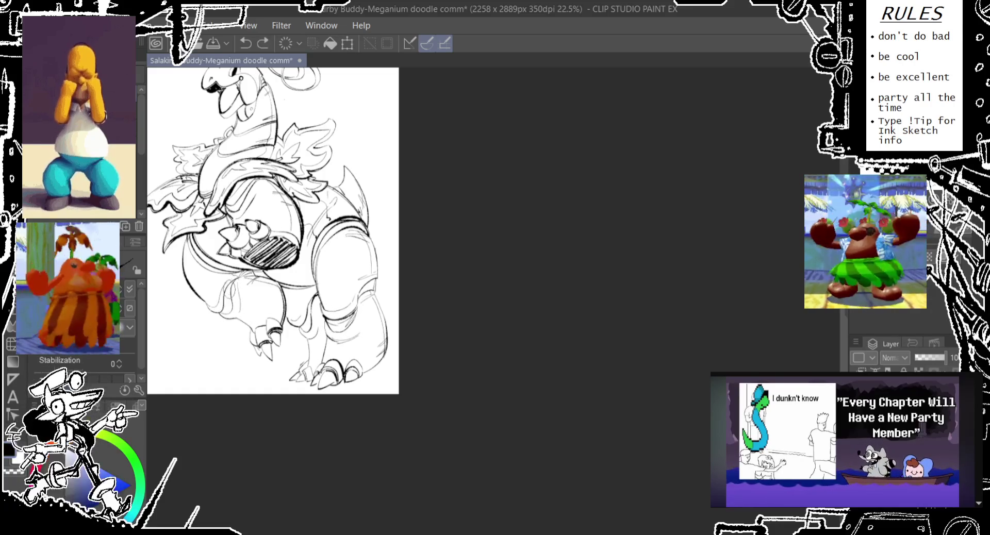
- Try and undo new lines on the thigh and beside the knee
{"action": "left_click_drag", "start_coordinate": [230, 296], "coordinate": [225, 318]}
{"action": "key", "text": "ctrl+z"}
{"action": "key", "text": "ctrl+z"}
{"action": "scroll", "coordinate": [381, 226], "scroll_direction": "up", "scroll_amount": 1}
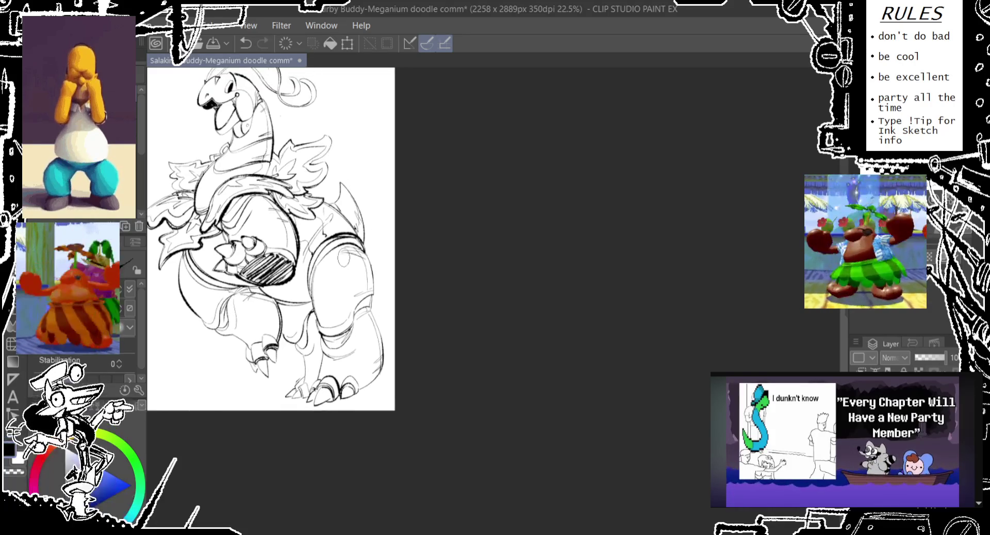
{"action": "scroll", "coordinate": [328, 289], "scroll_direction": "down", "scroll_amount": 1}
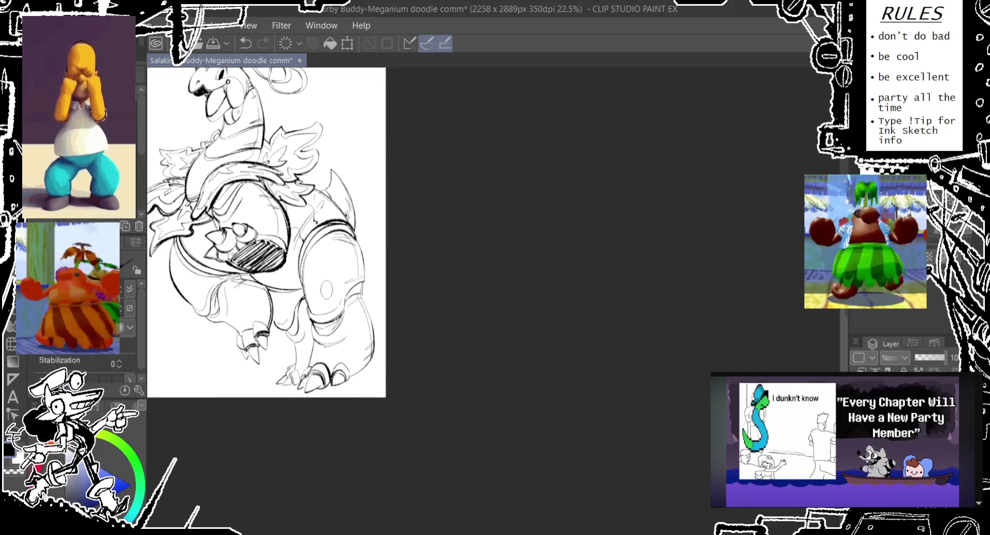
{"action": "left_click_drag", "start_coordinate": [296, 304], "coordinate": [289, 335]}
{"action": "key", "text": "ctrl+z"}
{"action": "mouse_move", "coordinate": [299, 299]}
{"action": "left_mouse_down"}
{"action": "mouse_move", "coordinate": [283, 340]}
{"action": "mouse_move", "coordinate": [293, 342]}
{"action": "left_mouse_up"}
{"action": "key", "text": "ctrl+z"}
{"action": "key", "text": "ctrl+z"}
{"action": "key", "text": "ctrl+z"}
- Recentre the figure, redraw a short right-leg line, and save as Buddy-Meganium doodle comm.png
{"action": "left_click_drag", "start_coordinate": [426, 224], "coordinate": [454, 243]}
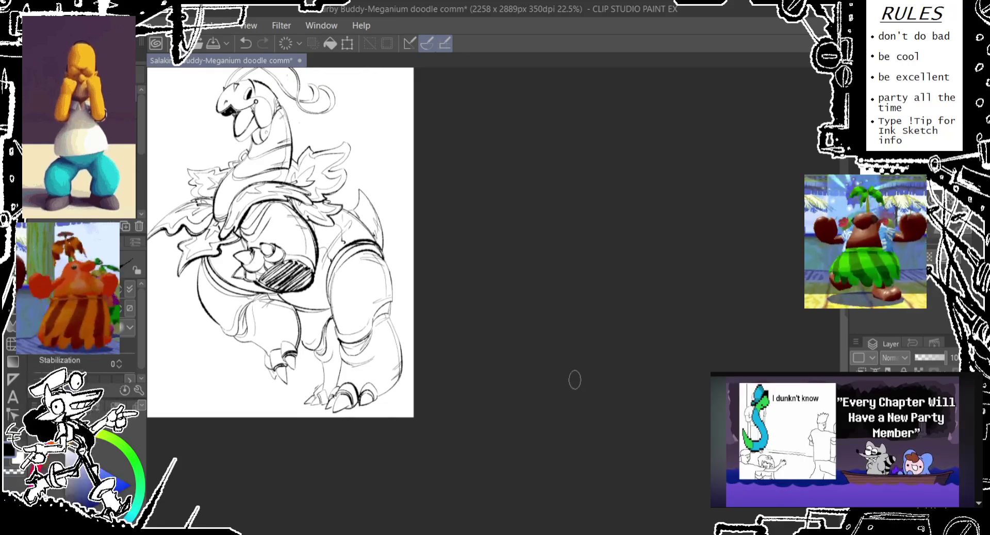
{"action": "left_click_drag", "start_coordinate": [575, 379], "coordinate": [657, 431]}
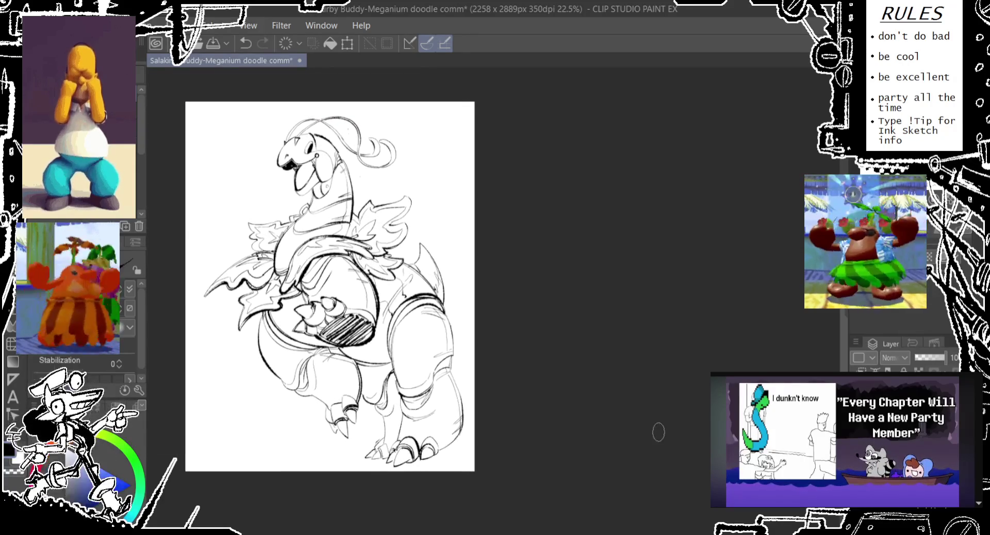
{"action": "key", "text": "ctrl+z"}
{"action": "key", "text": "ctrl+z"}
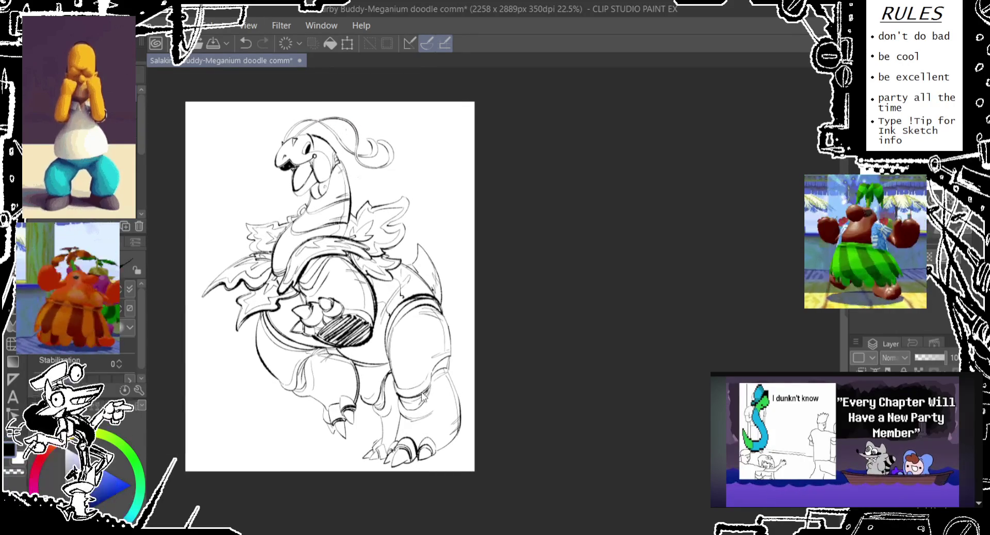
{"action": "key", "text": "ctrl+z"}
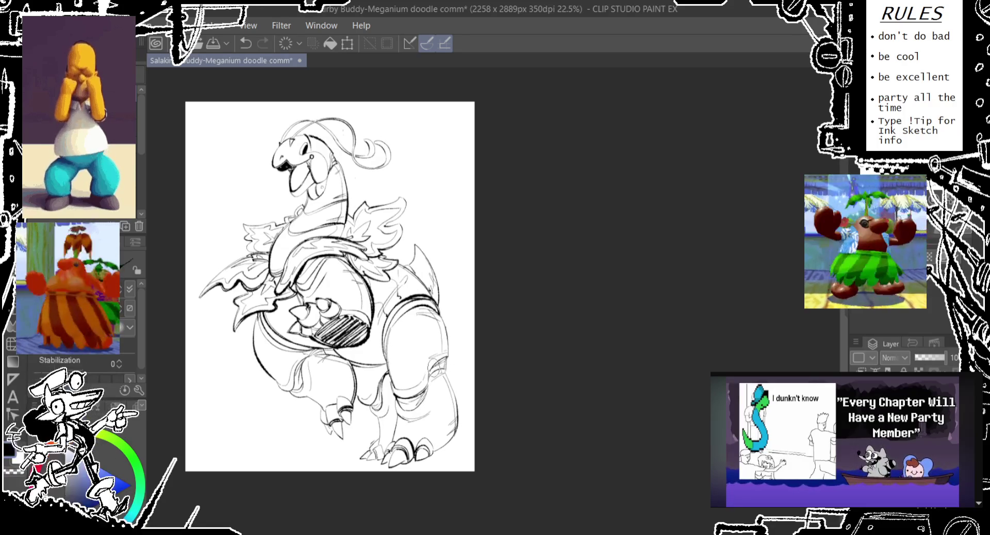
{"action": "key", "text": "ctrl+z"}
{"action": "left_click_drag", "start_coordinate": [429, 358], "coordinate": [446, 378]}
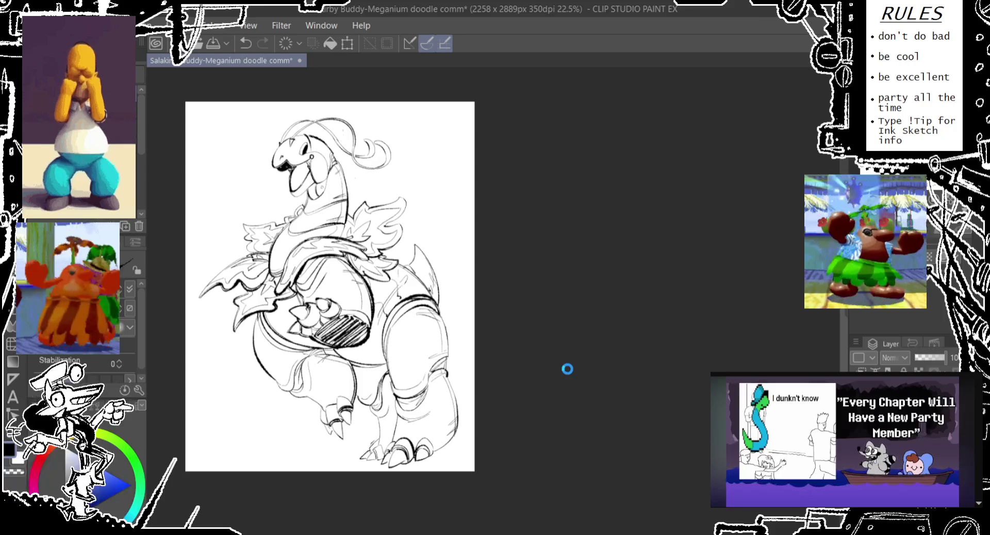
{"action": "key", "text": "ctrl+s"}
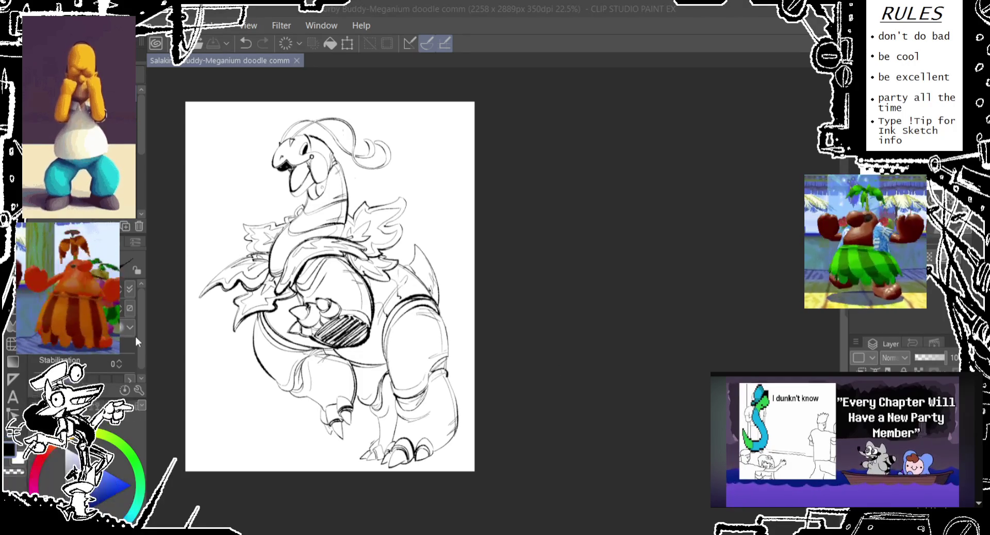
{"action": "key", "text": "Return"}
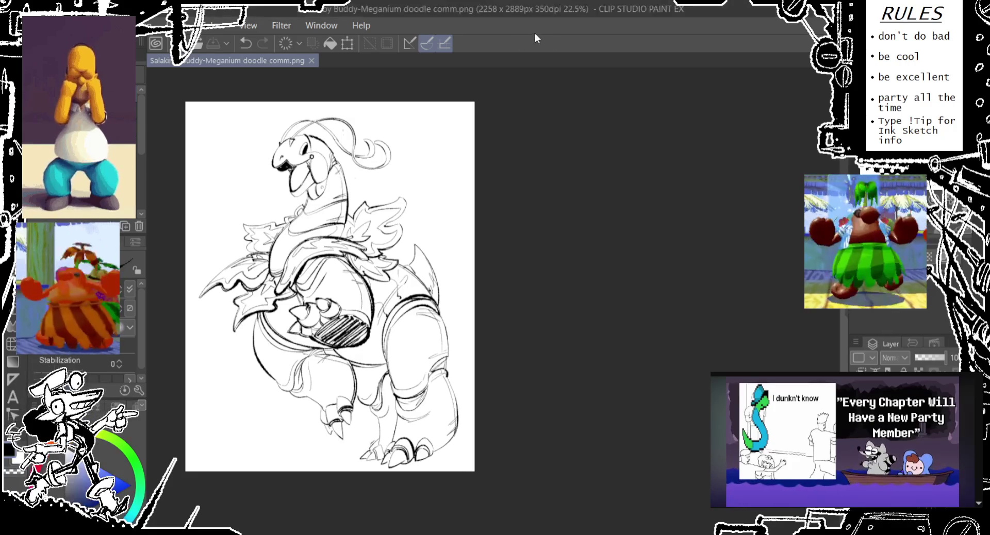
- Undo, restore and retry the neck ring at two sizes, then resave the PNG
{"action": "left_click_drag", "start_coordinate": [387, 119], "coordinate": [356, 157]}
{"action": "key", "text": "ctrl+z"}
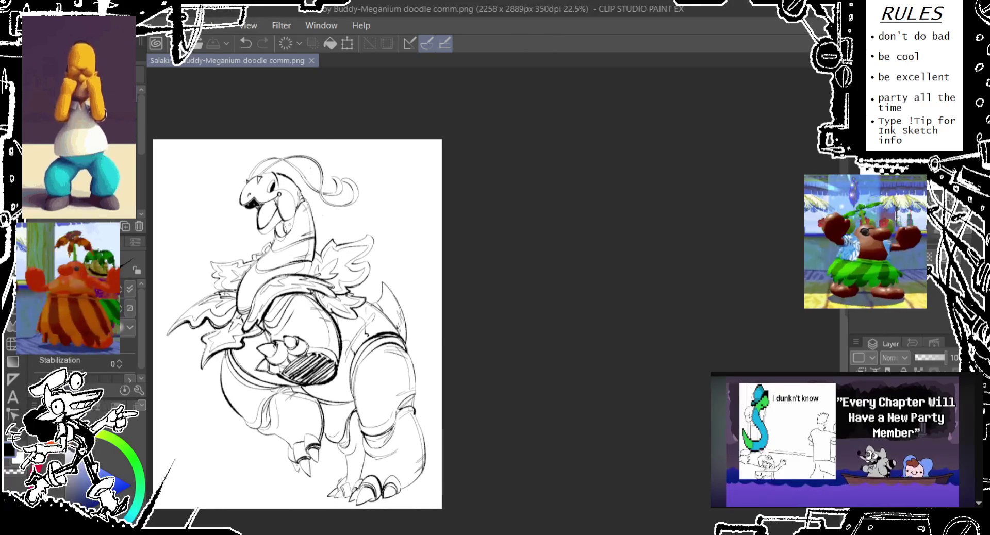
{"action": "key", "text": "ctrl+z"}
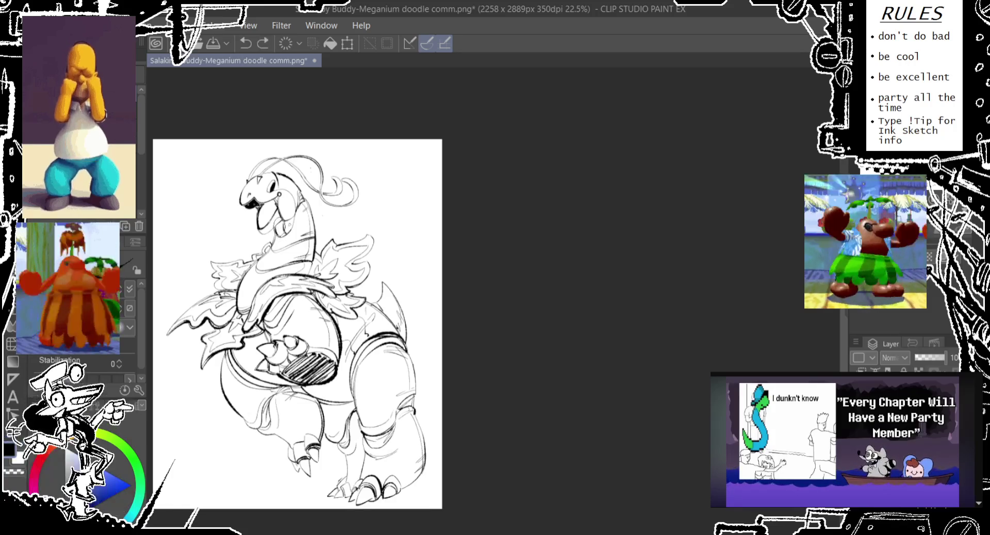
{"action": "key", "text": "ctrl+y"}
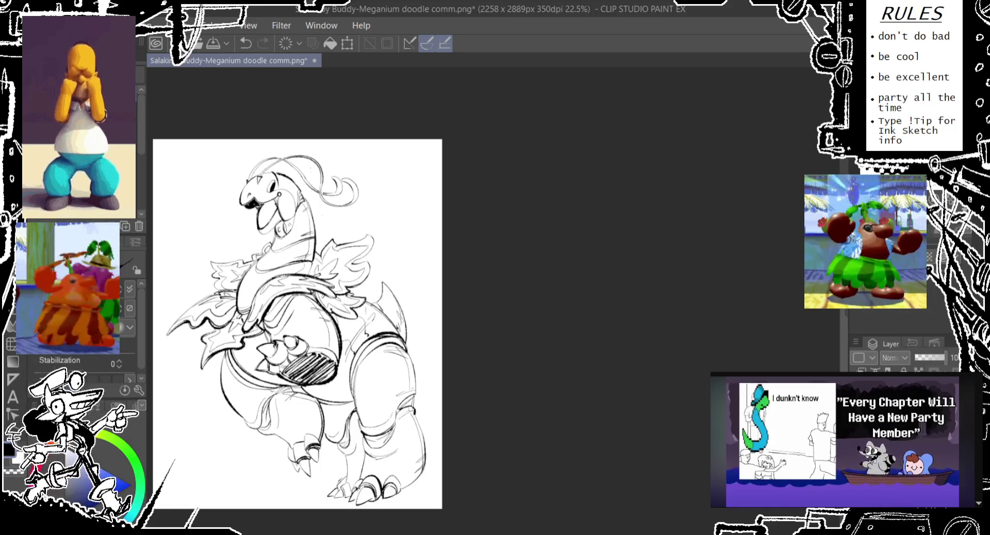
{"action": "left_click_drag", "start_coordinate": [285, 219], "coordinate": [292, 231]}
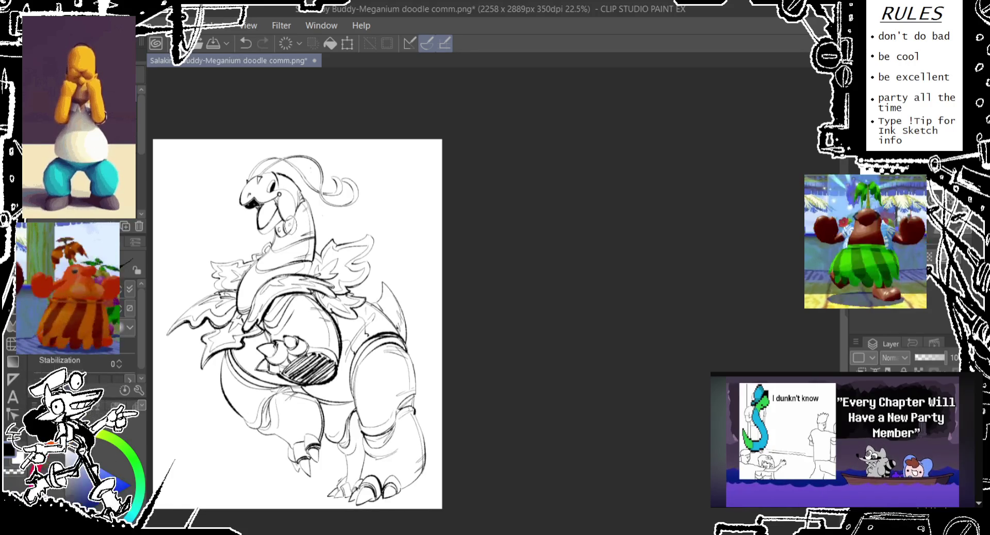
{"action": "key", "text": "ctrl+z"}
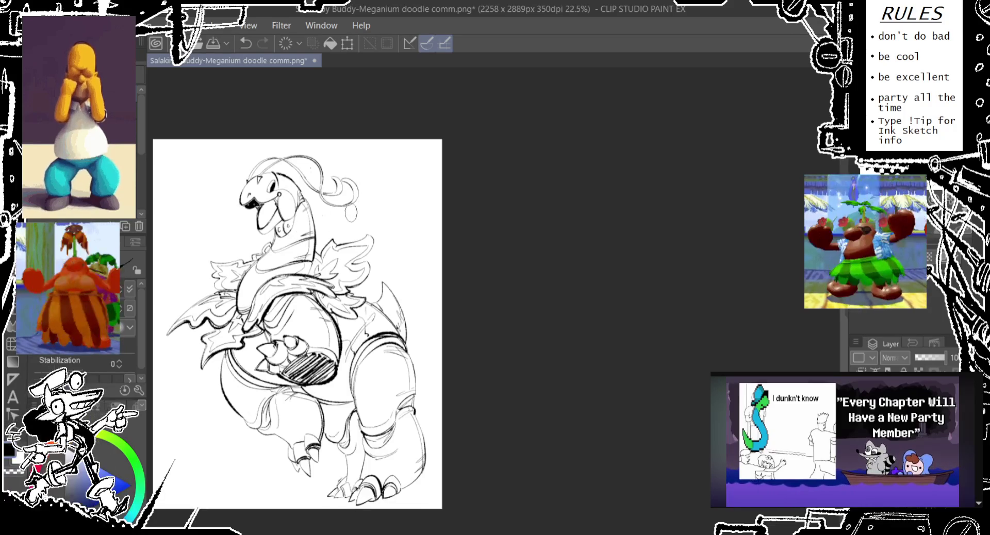
{"action": "left_click_drag", "start_coordinate": [294, 212], "coordinate": [266, 240]}
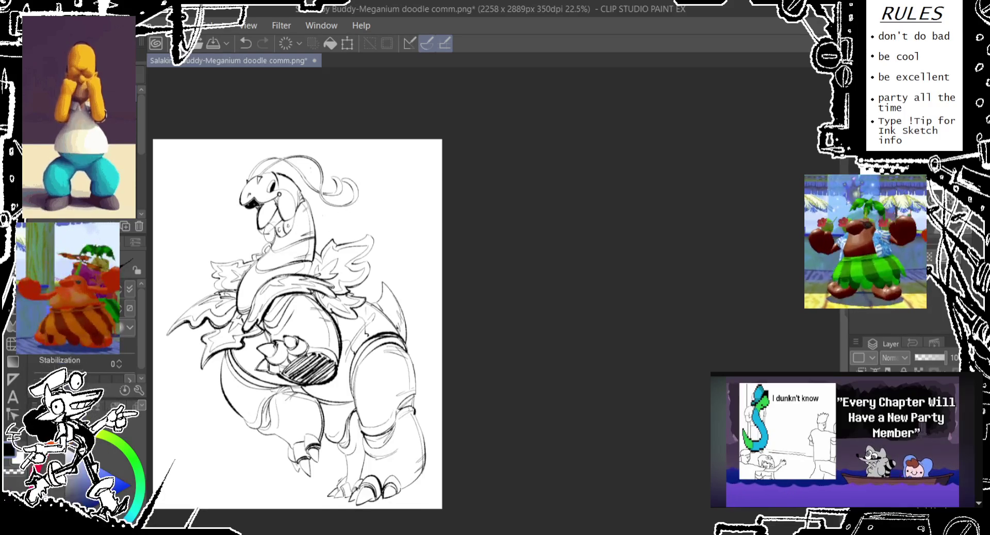
{"action": "key", "text": "ctrl+z"}
{"action": "key", "text": "ctrl+z"}
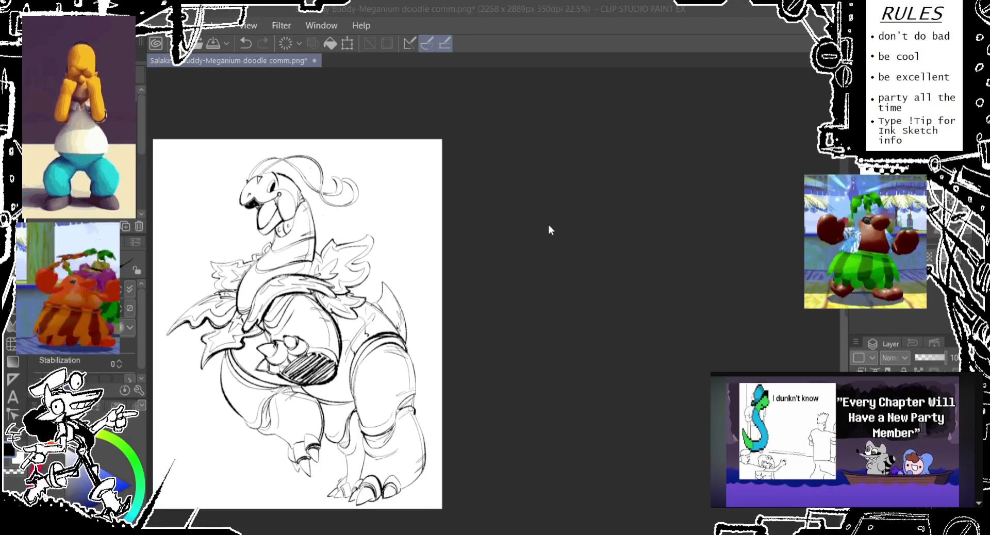
{"action": "key", "text": "ctrl+s"}
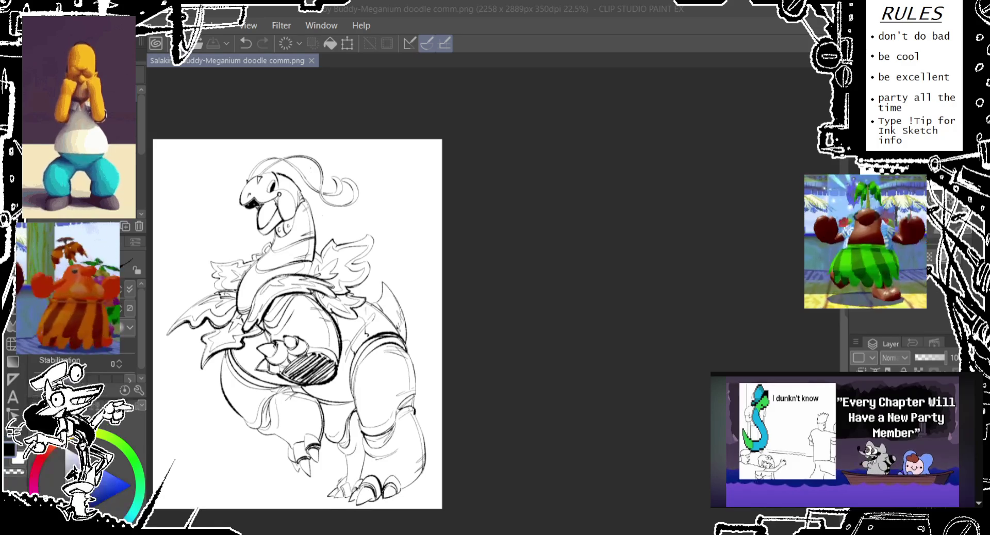
- Nudge the canvas view of the newly opened bun hug sketch
{"action": "left_click_drag", "start_coordinate": [481, 265], "coordinate": [504, 230]}
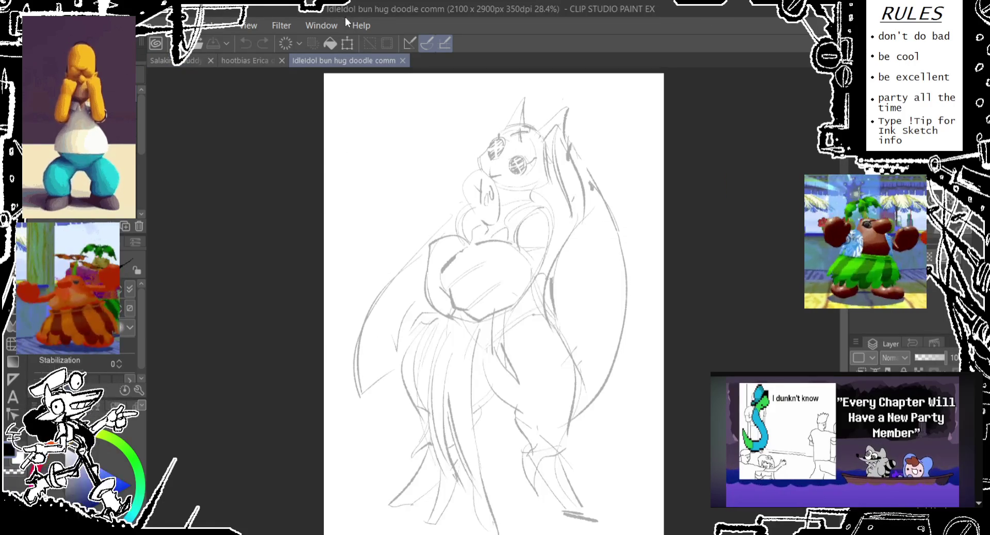
{"action": "left_click", "coordinate": [263, 60]}
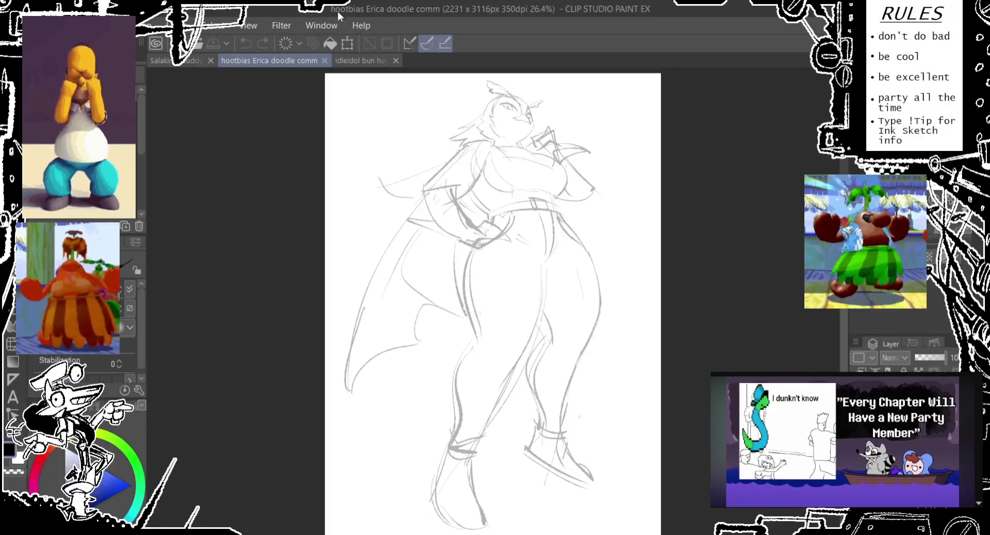
{"action": "left_click", "coordinate": [196, 60]}
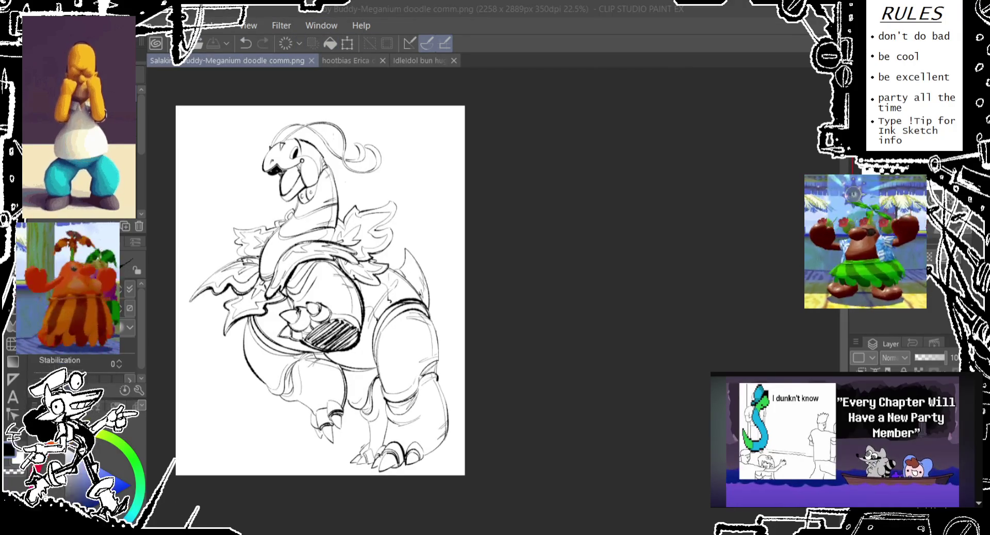
{"action": "left_click", "coordinate": [408, 14]}
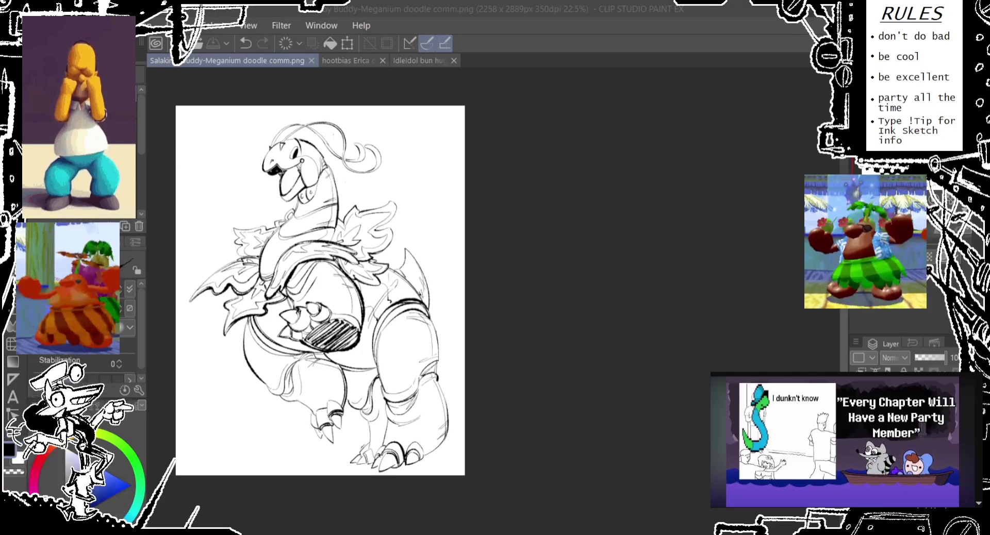
{"action": "left_click", "coordinate": [549, 10]}
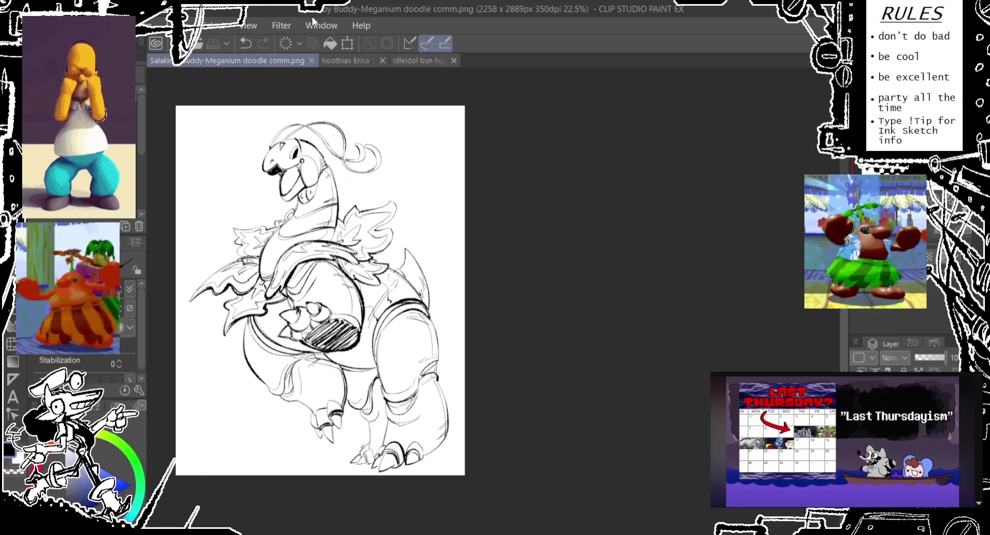
- Close the Meganium doodle, add a new inking layer over the owl-woman sketch, and zoom in
{"action": "left_click", "coordinate": [311, 60]}
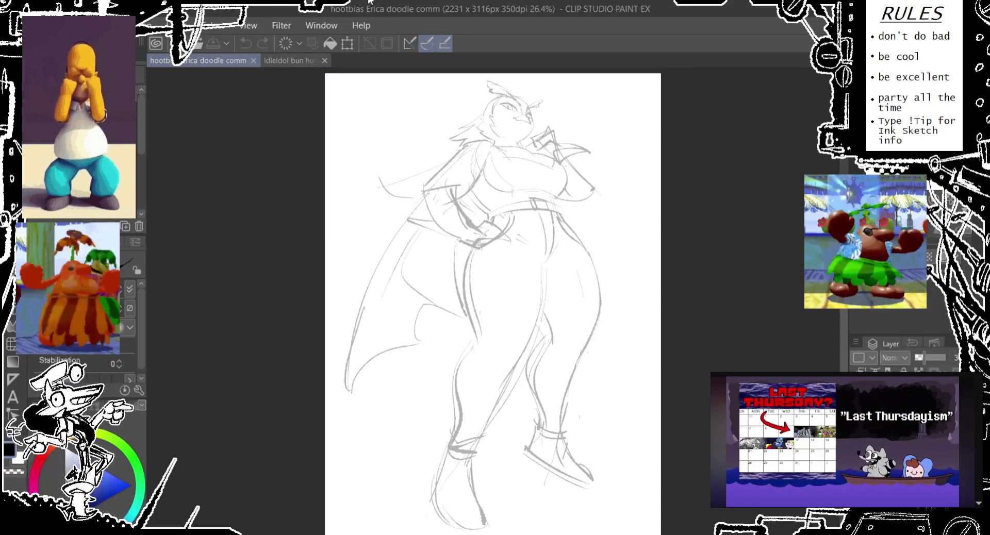
{"action": "key", "text": "ctrl+shift+n"}
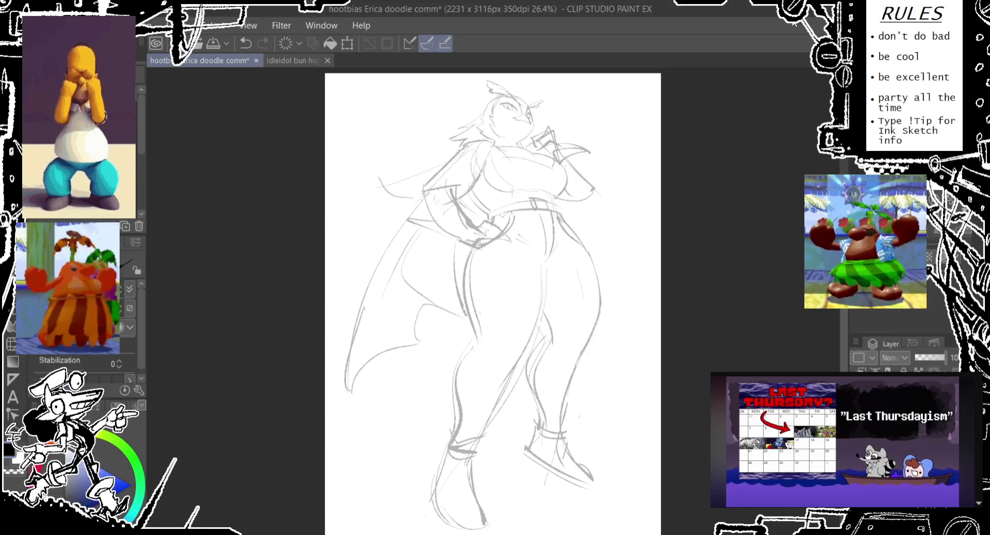
{"action": "left_click_drag", "start_coordinate": [675, 152], "coordinate": [658, 156]}
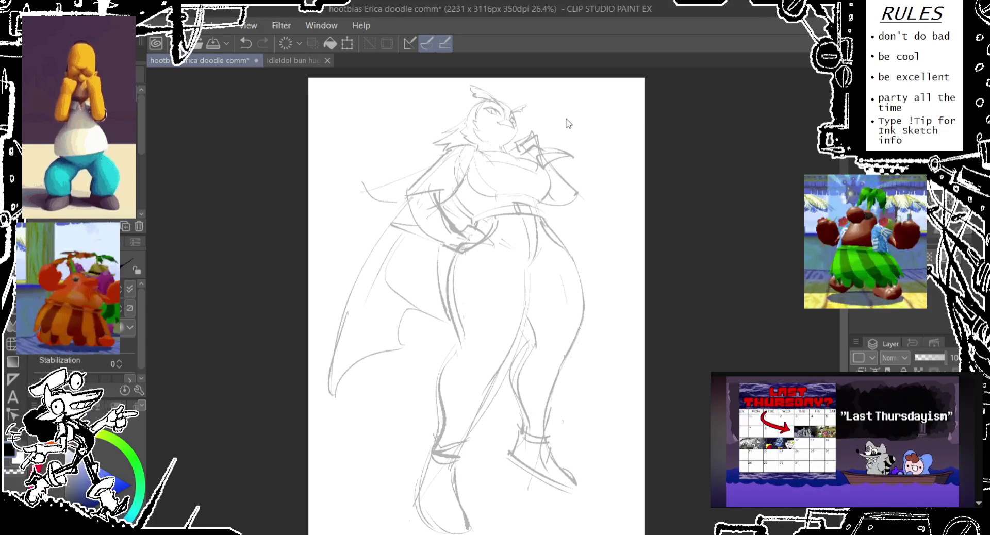
{"action": "scroll", "coordinate": [567, 123], "scroll_direction": "up", "scroll_amount": 3}
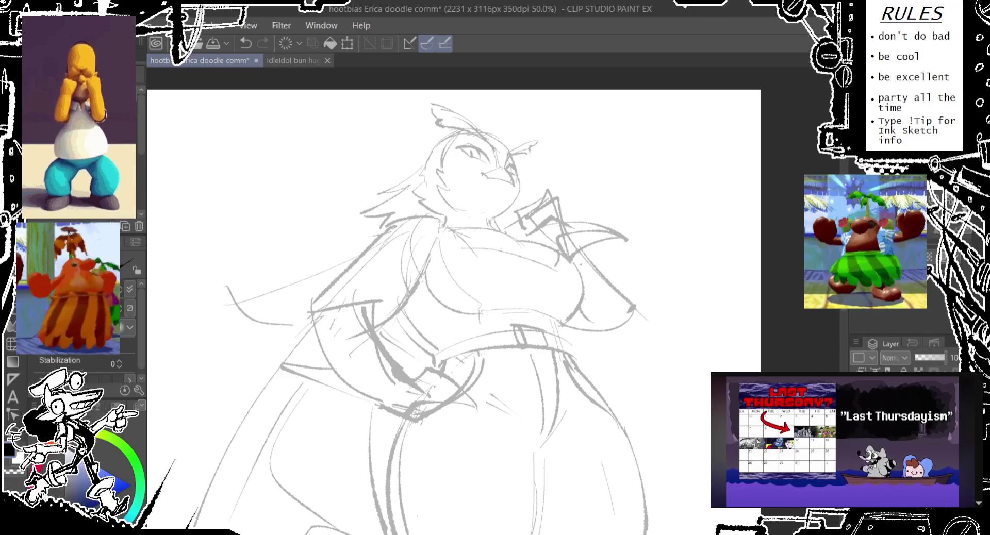
- Ink the shoulder curve, the outer arm line and the hip curves running downward
{"action": "left_click_drag", "start_coordinate": [401, 240], "coordinate": [418, 185]}
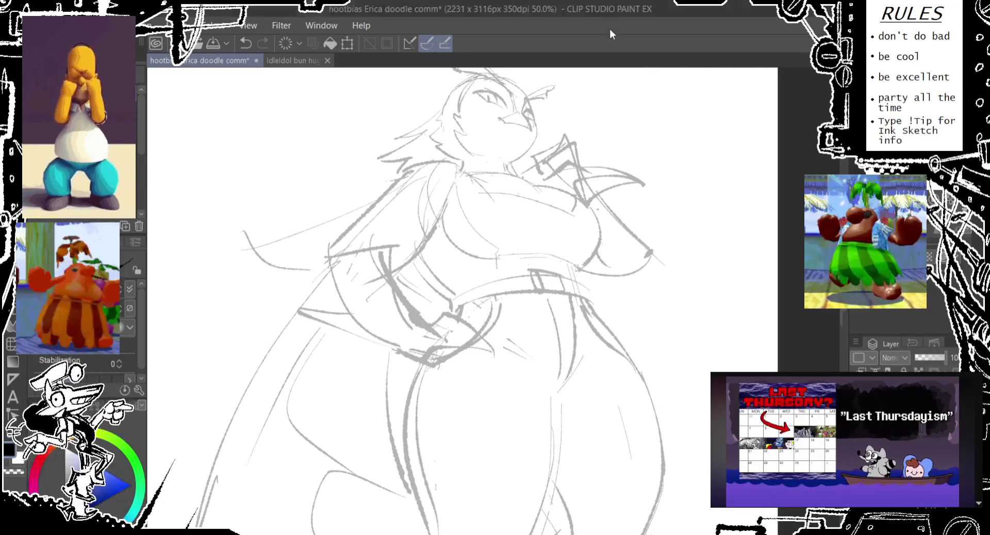
{"action": "left_click_drag", "start_coordinate": [398, 186], "coordinate": [445, 219]}
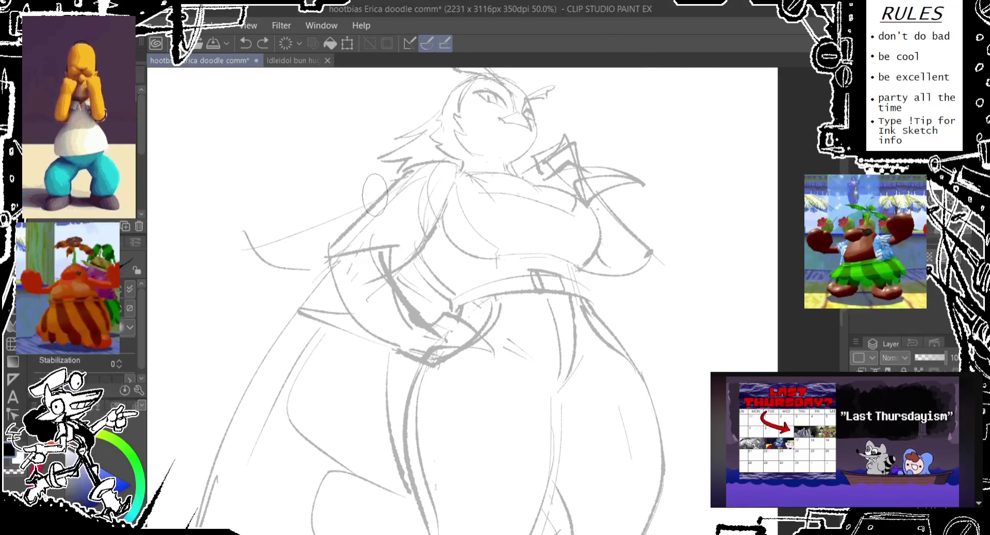
{"action": "left_click_drag", "start_coordinate": [330, 248], "coordinate": [449, 368]}
{"action": "left_click_drag", "start_coordinate": [390, 249], "coordinate": [446, 313]}
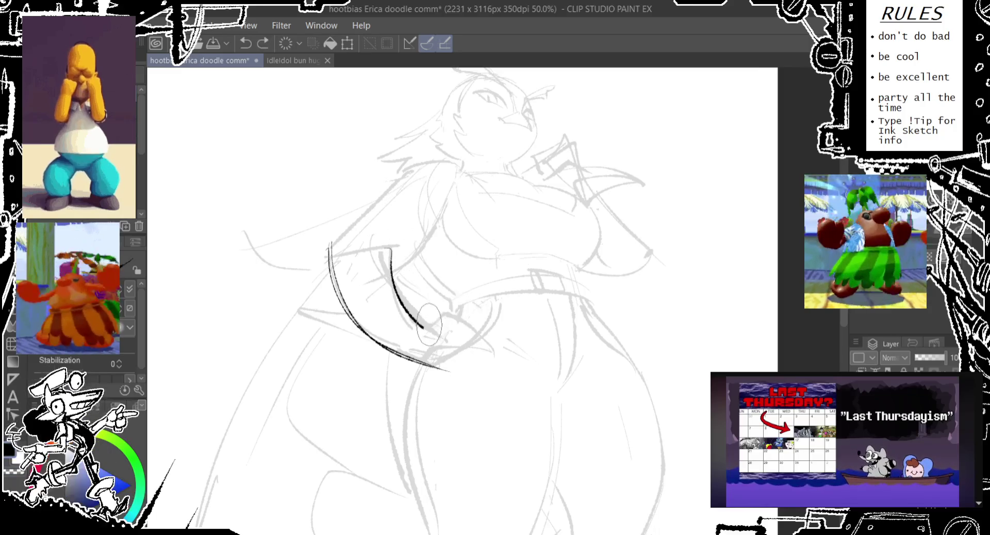
{"action": "left_click_drag", "start_coordinate": [446, 309], "coordinate": [495, 333]}
{"action": "key", "text": "ctrl+z"}
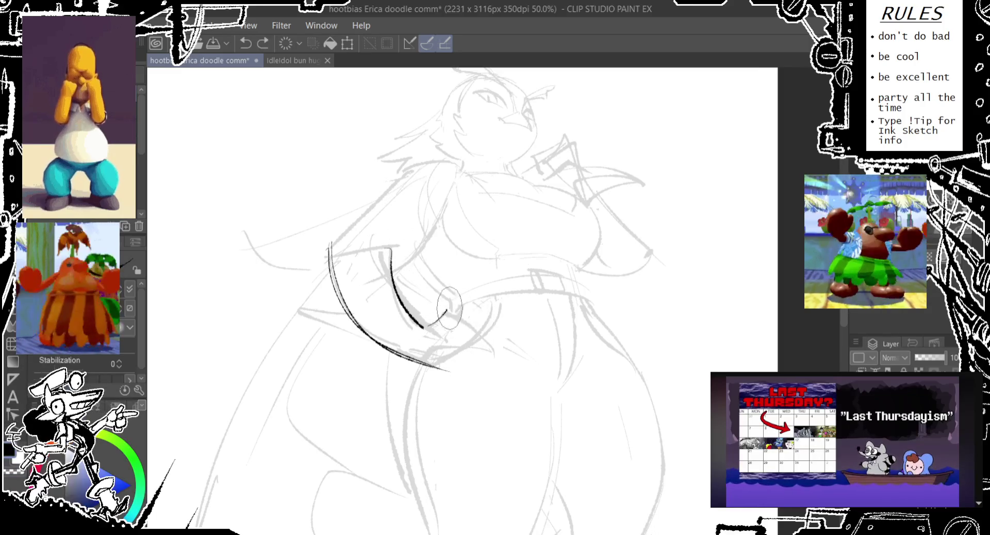
{"action": "left_click_drag", "start_coordinate": [447, 309], "coordinate": [510, 326]}
{"action": "left_click_drag", "start_coordinate": [448, 310], "coordinate": [516, 392]}
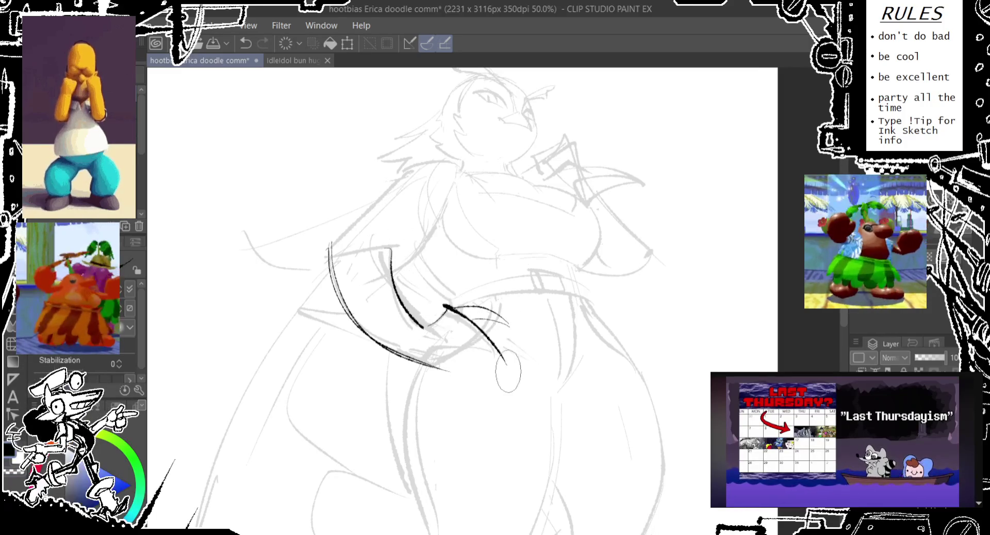
{"action": "key", "text": "ctrl+z"}
{"action": "left_click_drag", "start_coordinate": [447, 310], "coordinate": [499, 366]}
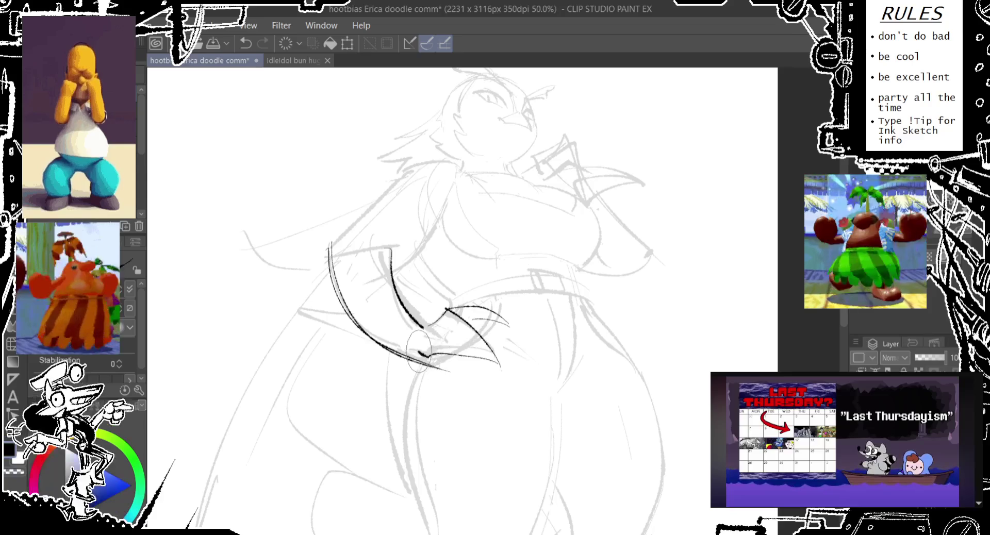
- Try short finger strokes at the hip, keeping one stroke on the hand
{"action": "left_click_drag", "start_coordinate": [428, 346], "coordinate": [490, 395]}
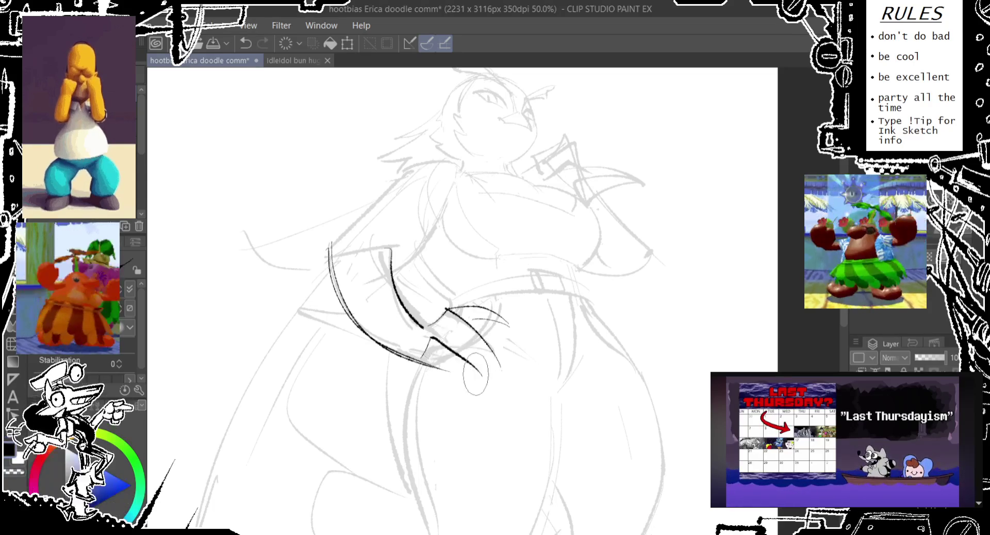
{"action": "key", "text": "ctrl+z"}
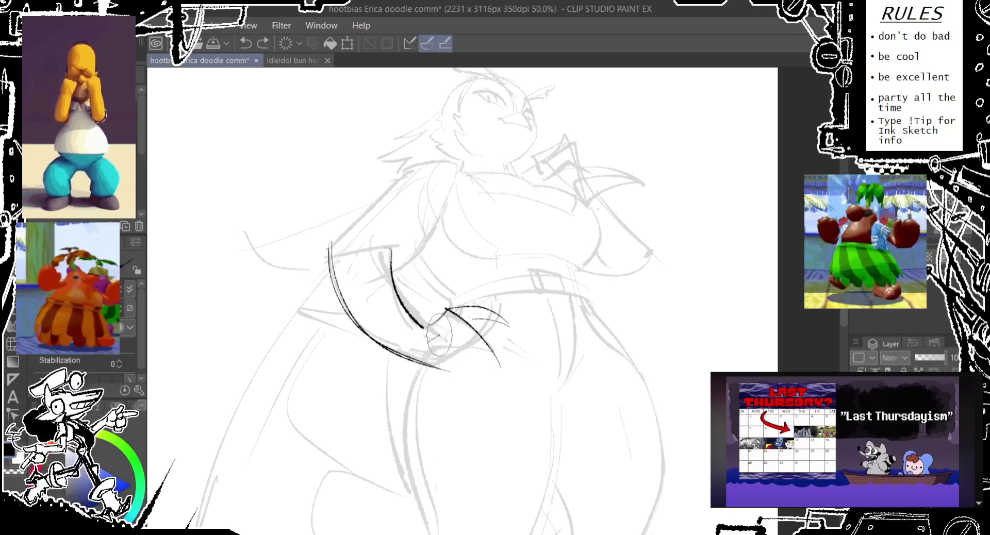
{"action": "left_click_drag", "start_coordinate": [438, 335], "coordinate": [473, 361]}
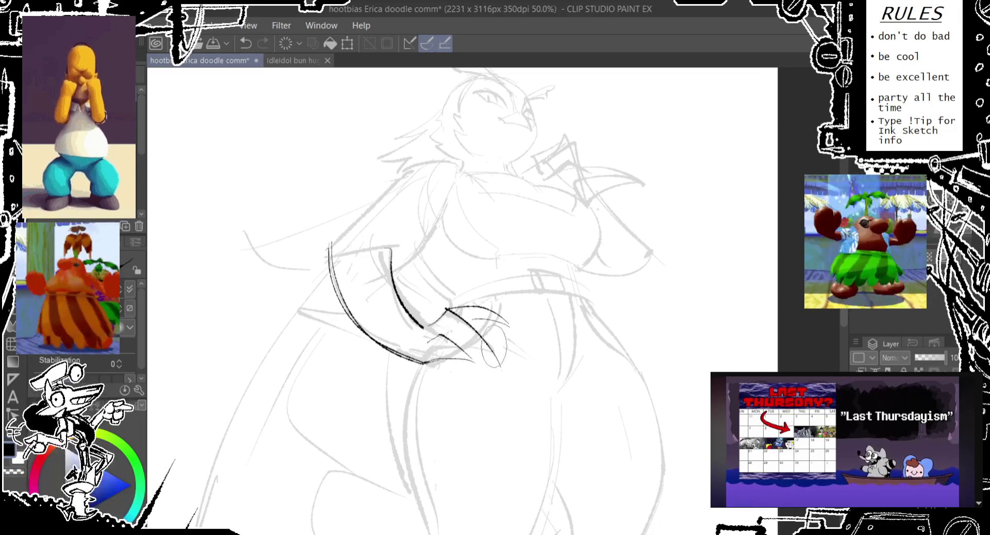
{"action": "key", "text": "ctrl+z"}
{"action": "left_click_drag", "start_coordinate": [454, 350], "coordinate": [510, 392]}
{"action": "key", "text": "ctrl+z"}
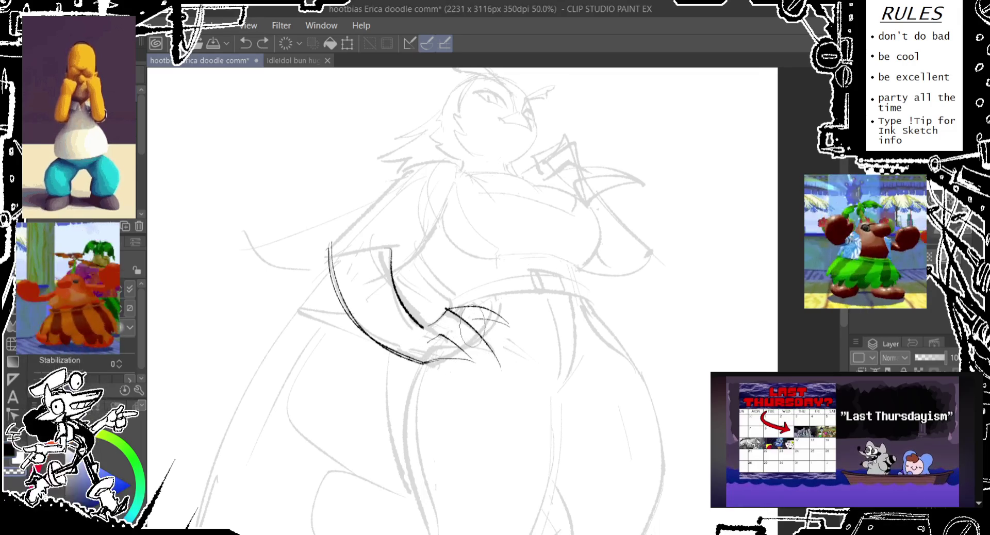
{"action": "mouse_move", "coordinate": [471, 324]}
{"action": "left_mouse_down"}
{"action": "mouse_move", "coordinate": [465, 315]}
{"action": "mouse_move", "coordinate": [502, 354]}
{"action": "left_mouse_up"}
- Ink and retry claw strokes sweeping down-right from the hand
{"action": "left_click_drag", "start_coordinate": [449, 314], "coordinate": [490, 374]}
{"action": "key", "text": "ctrl+z"}
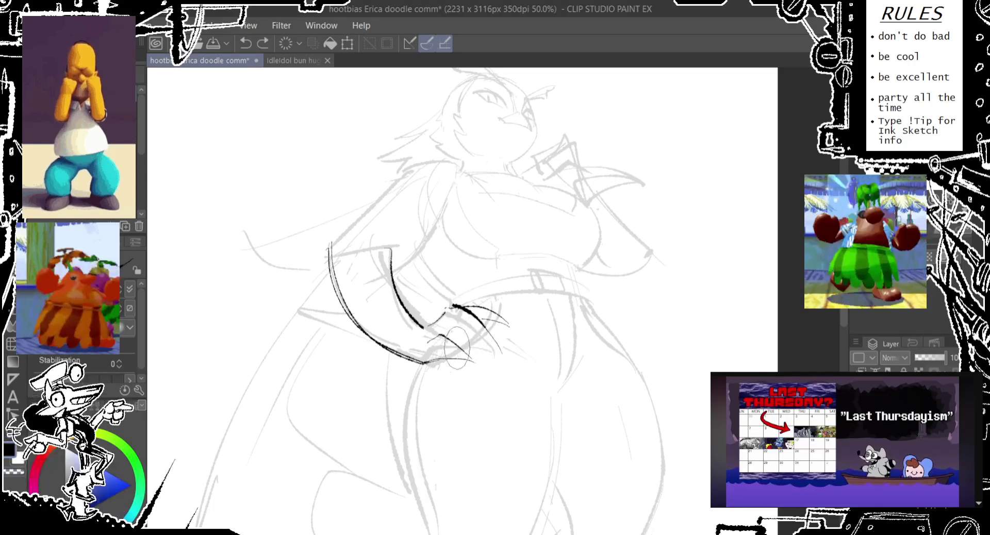
{"action": "left_click_drag", "start_coordinate": [457, 330], "coordinate": [497, 361]}
{"action": "left_click_drag", "start_coordinate": [454, 310], "coordinate": [495, 361]}
{"action": "key", "text": "ctrl+z"}
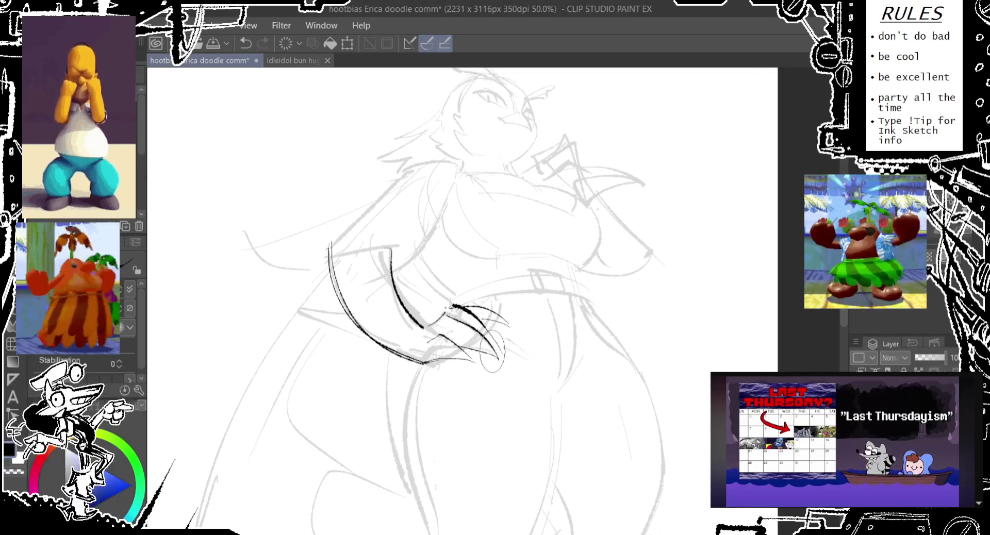
{"action": "key", "text": "ctrl+z"}
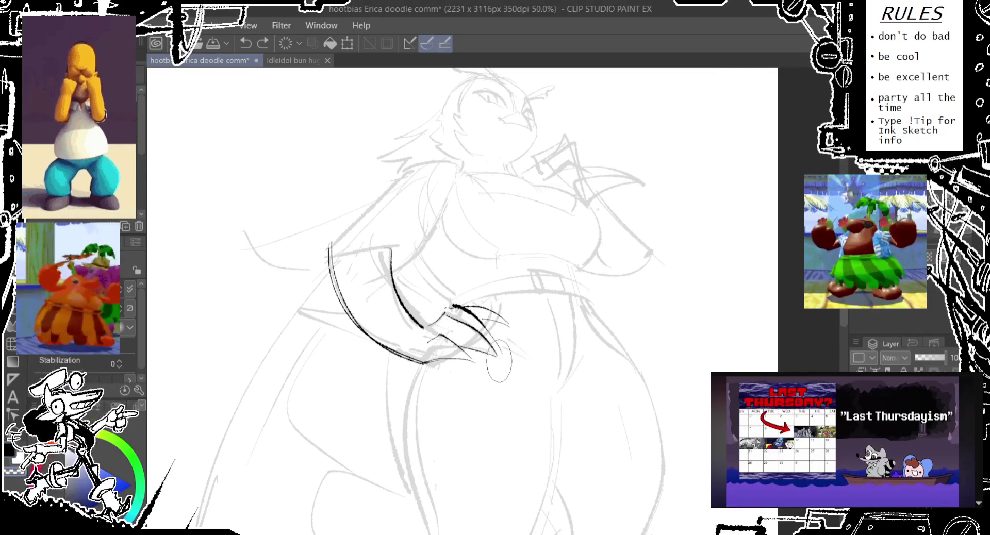
{"action": "left_click_drag", "start_coordinate": [453, 309], "coordinate": [499, 359]}
{"action": "key", "text": "ctrl+z"}
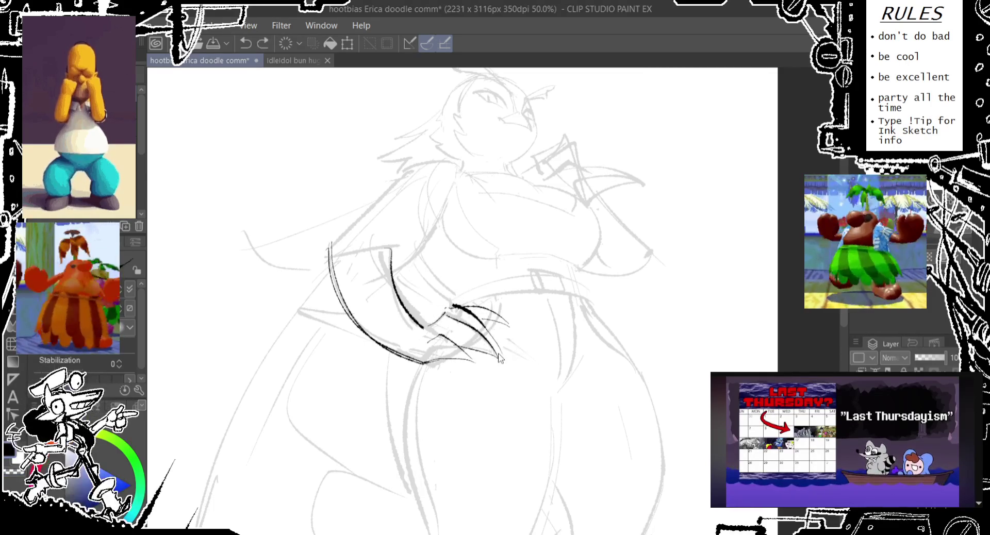
{"action": "left_click_drag", "start_coordinate": [472, 305], "coordinate": [510, 330]}
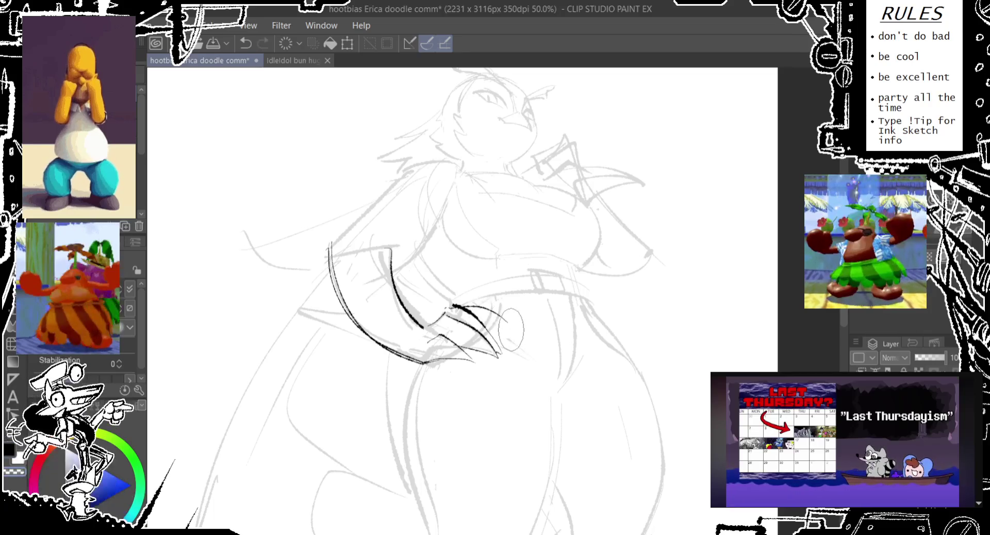
{"action": "key", "text": "ctrl+z"}
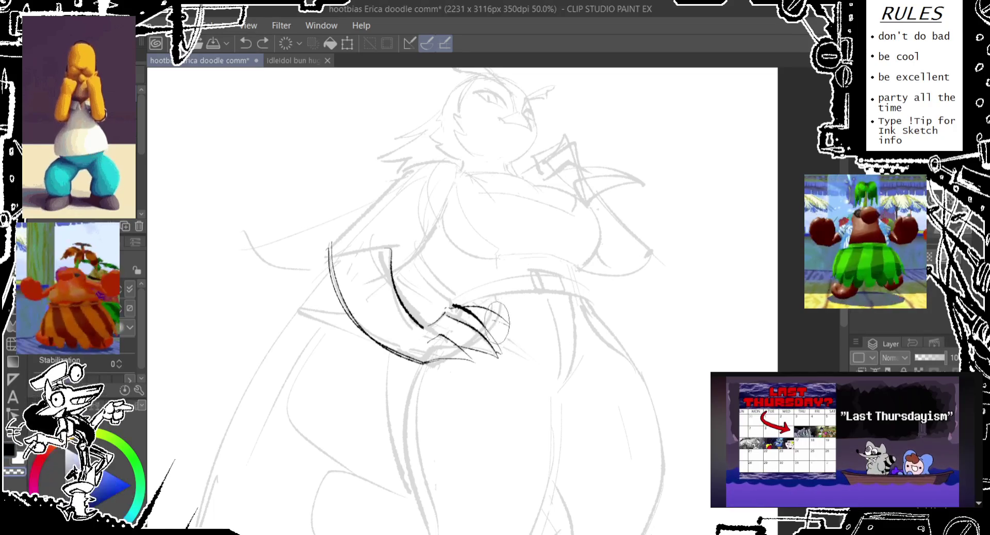
- Redraw and undo short claw lines at the hand's tip
{"action": "left_click_drag", "start_coordinate": [487, 318], "coordinate": [510, 326]}
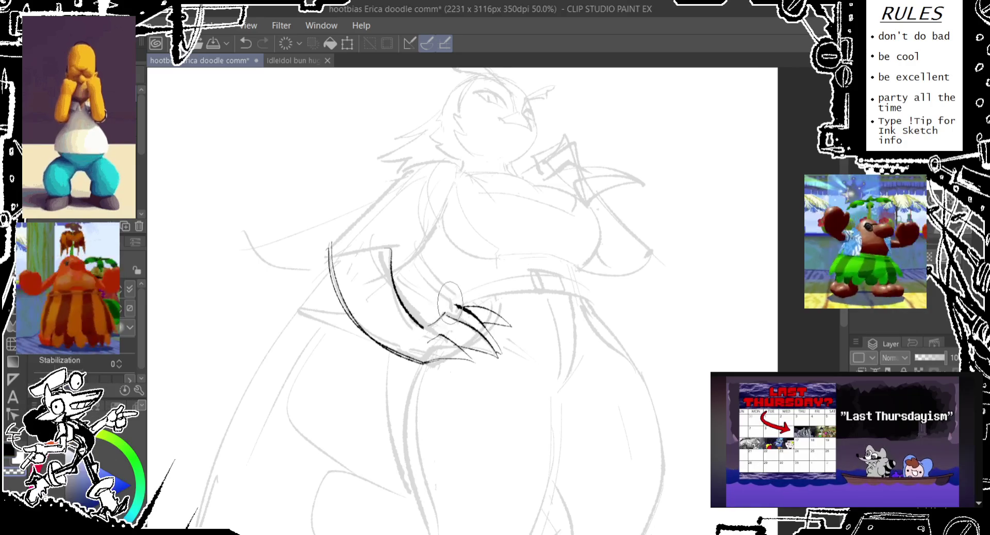
{"action": "key", "text": "ctrl+z"}
{"action": "left_click_drag", "start_coordinate": [444, 314], "coordinate": [458, 306]}
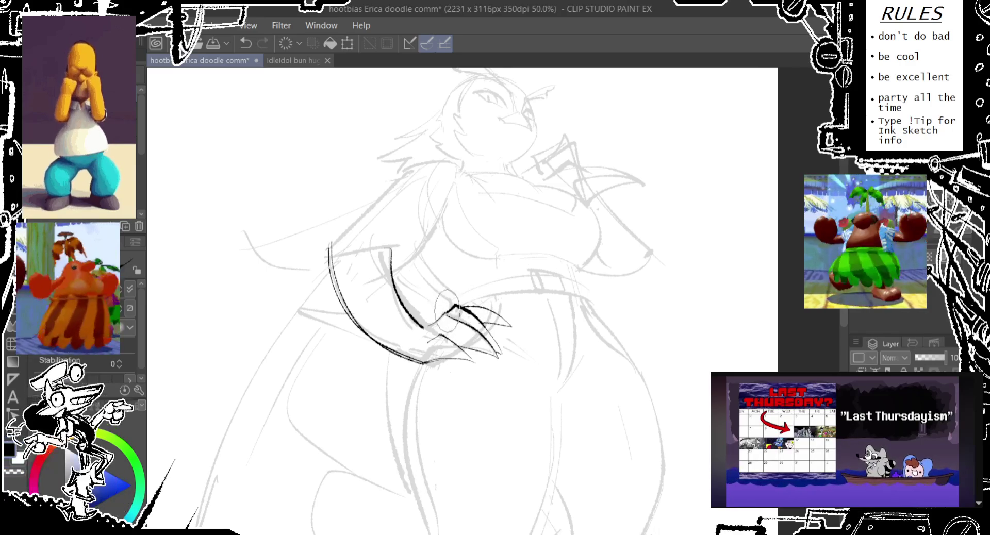
{"action": "key", "text": "ctrl+z"}
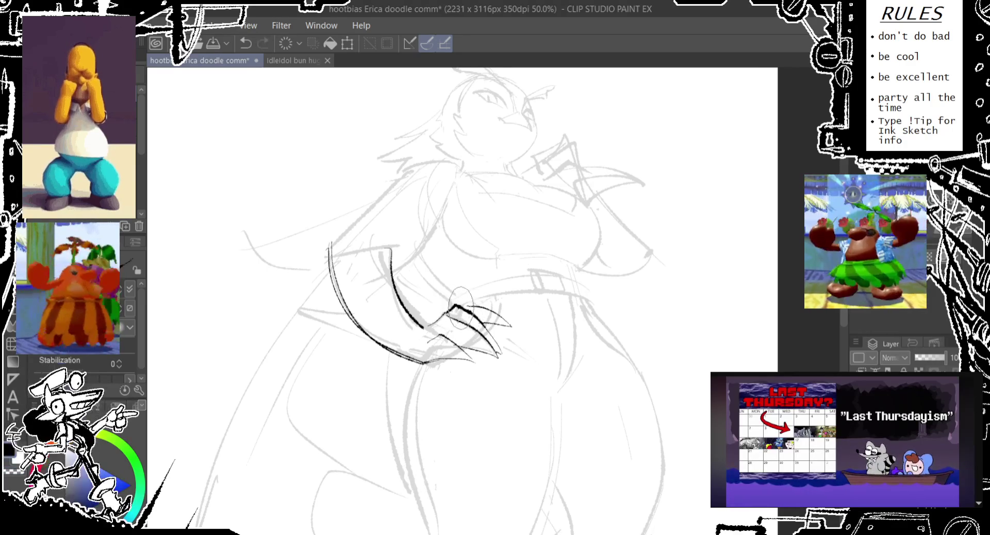
{"action": "left_click_drag", "start_coordinate": [453, 316], "coordinate": [465, 305]}
{"action": "key", "text": "ctrl+z"}
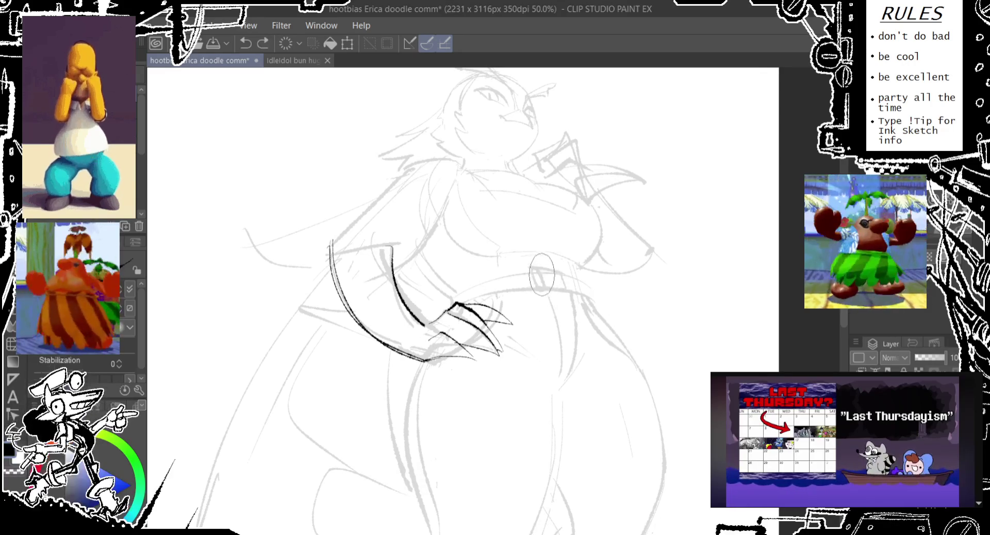
- Try a belly mark and a hand-to-belt line, undoing each attempt
{"action": "mouse_move", "coordinate": [541, 273]}
{"action": "left_mouse_down"}
{"action": "mouse_move", "coordinate": [543, 288]}
{"action": "mouse_move", "coordinate": [569, 292]}
{"action": "left_mouse_up"}
{"action": "key", "text": "ctrl+z"}
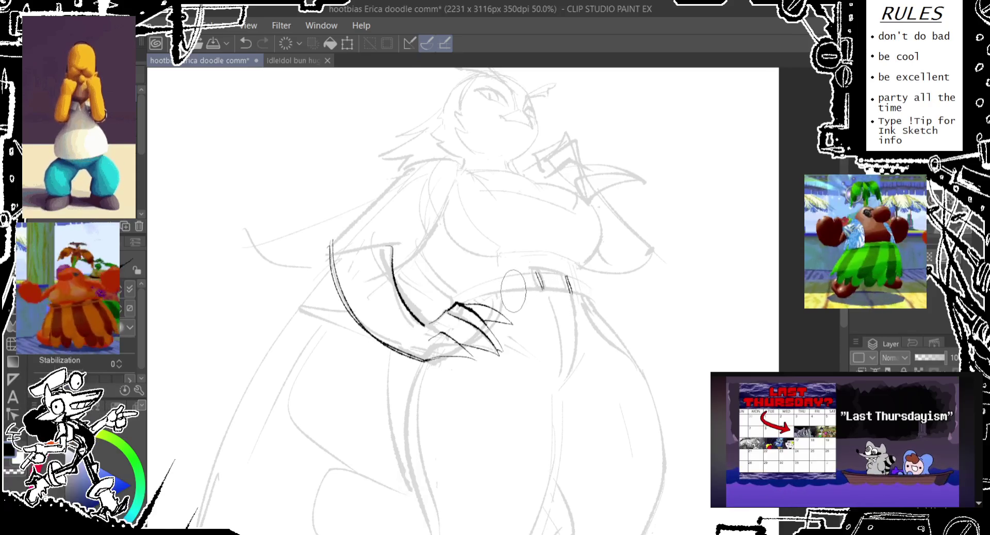
{"action": "left_click_drag", "start_coordinate": [456, 304], "coordinate": [537, 288]}
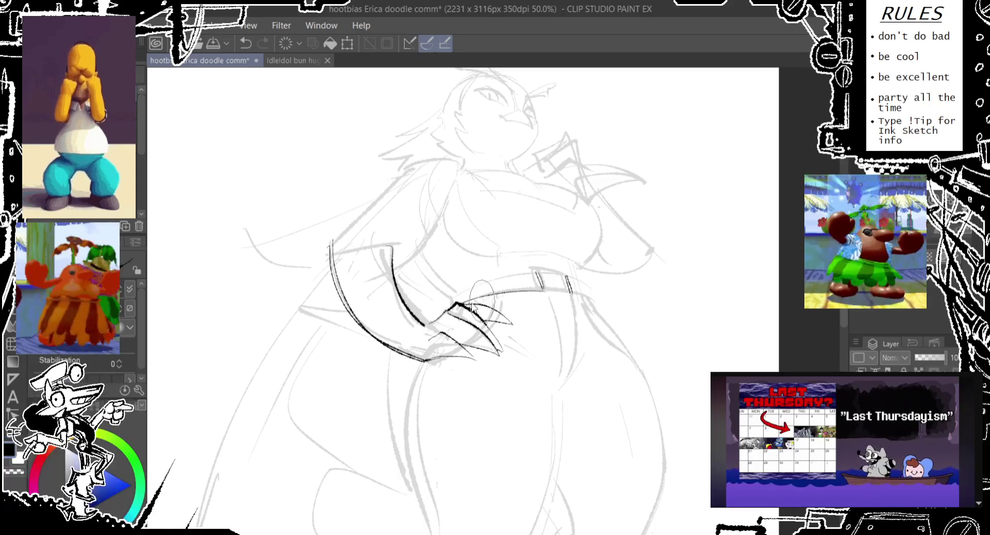
{"action": "key", "text": "ctrl+z"}
{"action": "left_click_drag", "start_coordinate": [456, 304], "coordinate": [536, 288]}
{"action": "key", "text": "ctrl+z"}
{"action": "left_click_drag", "start_coordinate": [456, 304], "coordinate": [536, 287]}
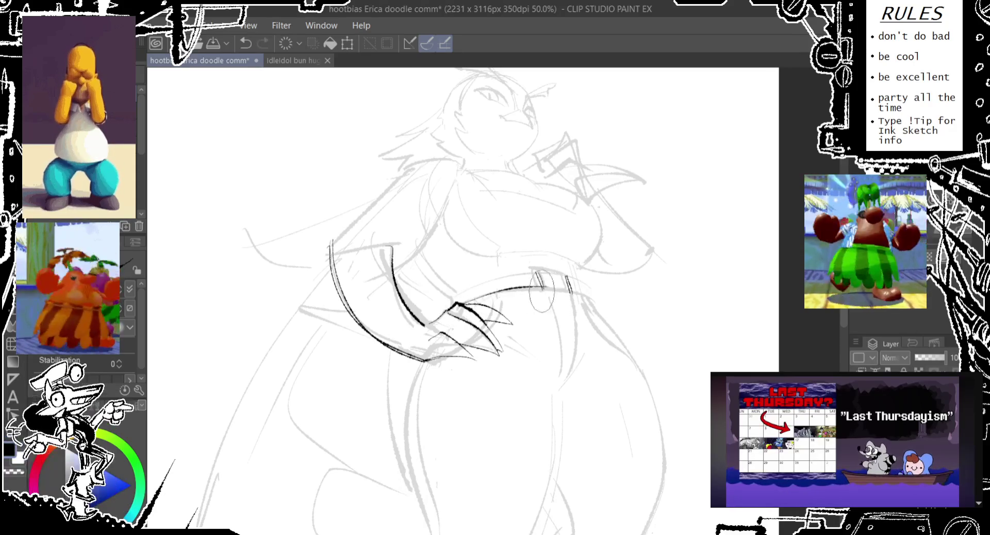
{"action": "key", "text": "ctrl+z"}
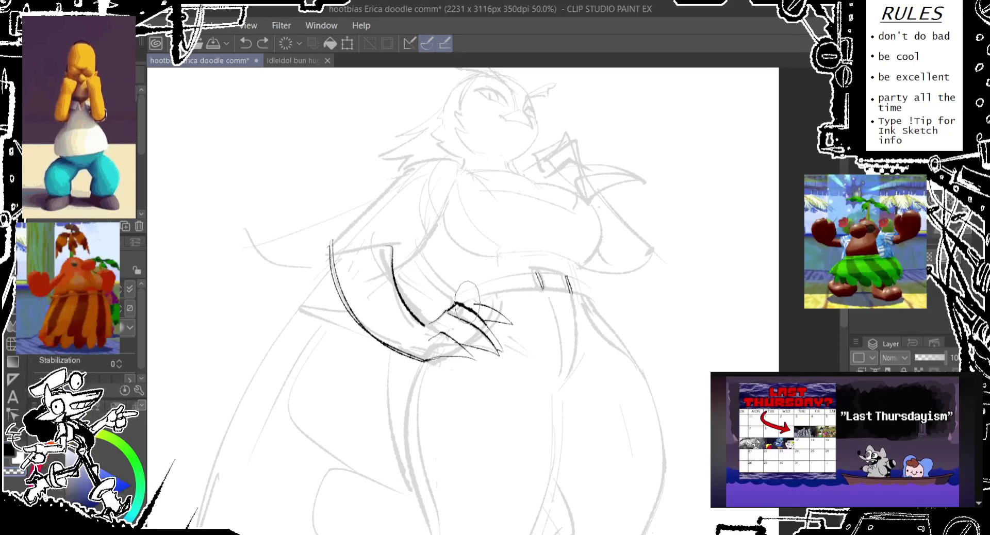
- Retry small strokes beside the hand, undoing each one
{"action": "left_click_drag", "start_coordinate": [482, 304], "coordinate": [488, 310]}
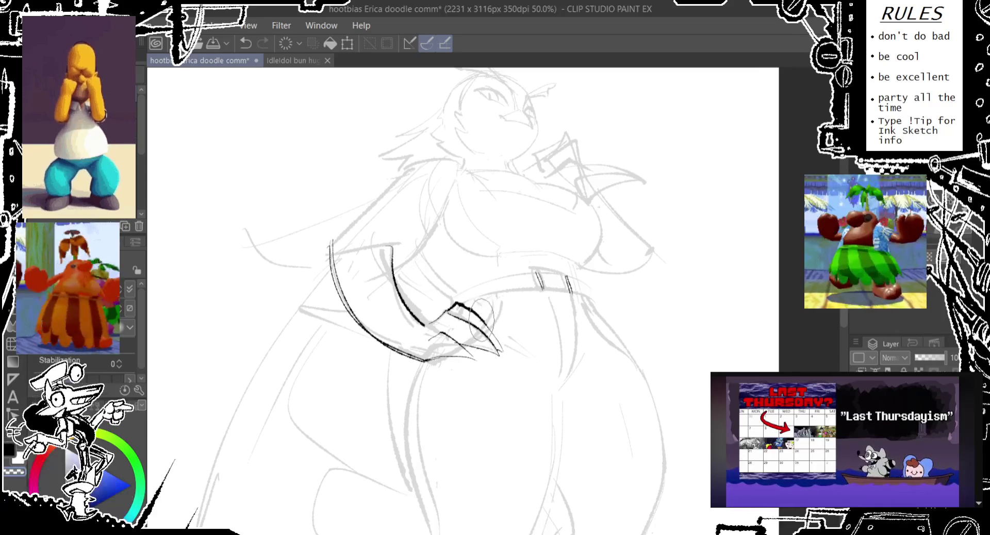
{"action": "key", "text": "ctrl+z"}
{"action": "left_click_drag", "start_coordinate": [479, 315], "coordinate": [477, 317]}
{"action": "key", "text": "ctrl+z"}
{"action": "key", "text": "ctrl+z"}
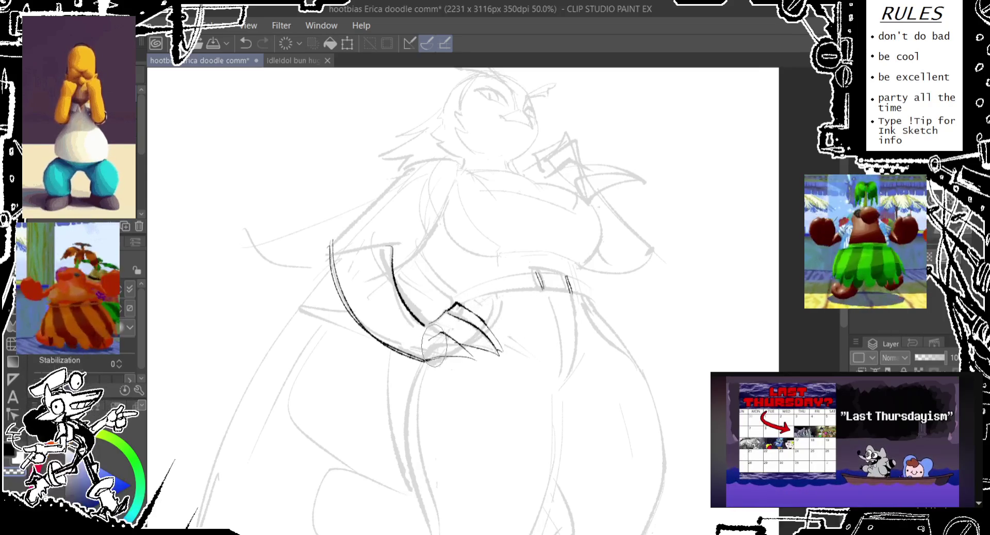
{"action": "key", "text": "ctrl+z"}
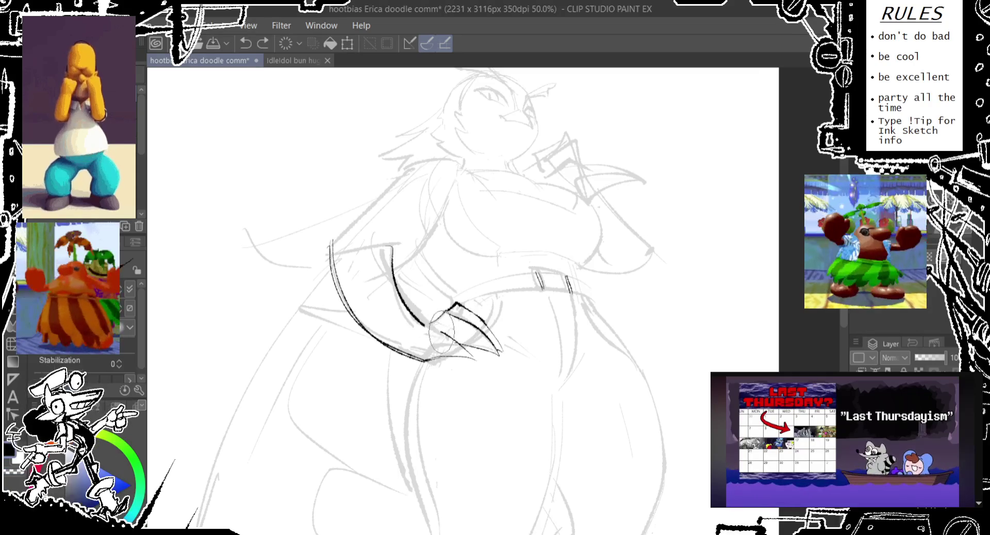
{"action": "left_click_drag", "start_coordinate": [442, 312], "coordinate": [431, 353]}
{"action": "key", "text": "ctrl+z"}
{"action": "left_click_drag", "start_coordinate": [443, 312], "coordinate": [459, 359]}
{"action": "key", "text": "ctrl+z"}
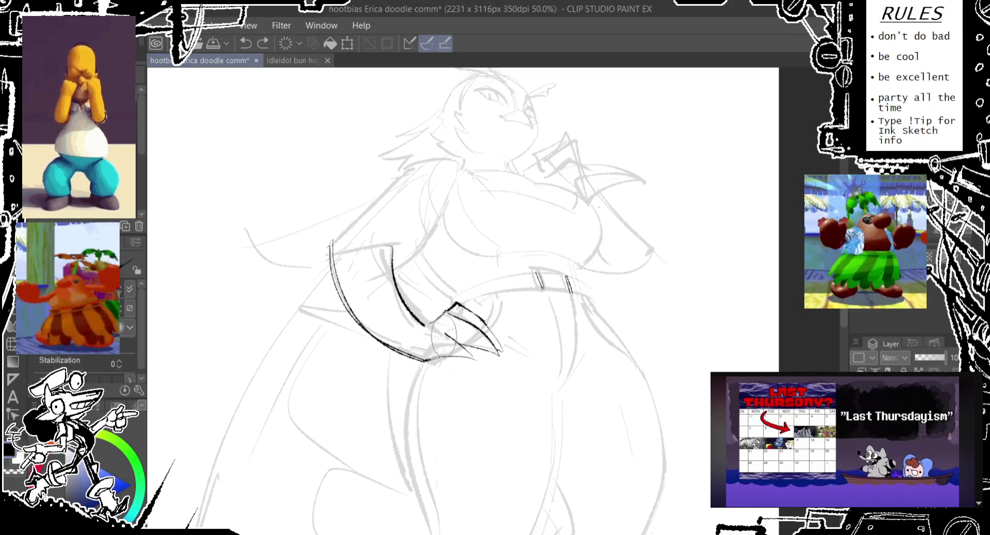
{"action": "left_click_drag", "start_coordinate": [443, 312], "coordinate": [436, 356]}
- Ink pointed finger lines at the hand, the last reaching right toward the belt
{"action": "key", "text": "ctrl+z"}
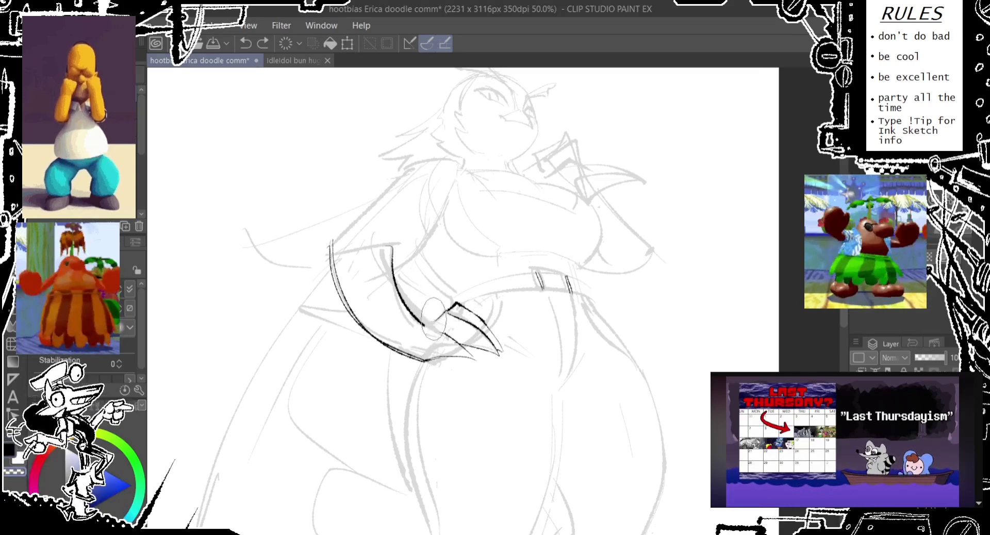
{"action": "mouse_move", "coordinate": [441, 310]}
{"action": "left_mouse_down"}
{"action": "mouse_move", "coordinate": [454, 317]}
{"action": "mouse_move", "coordinate": [418, 333]}
{"action": "left_mouse_up"}
{"action": "key", "text": "ctrl+z"}
{"action": "key", "text": "ctrl+z"}
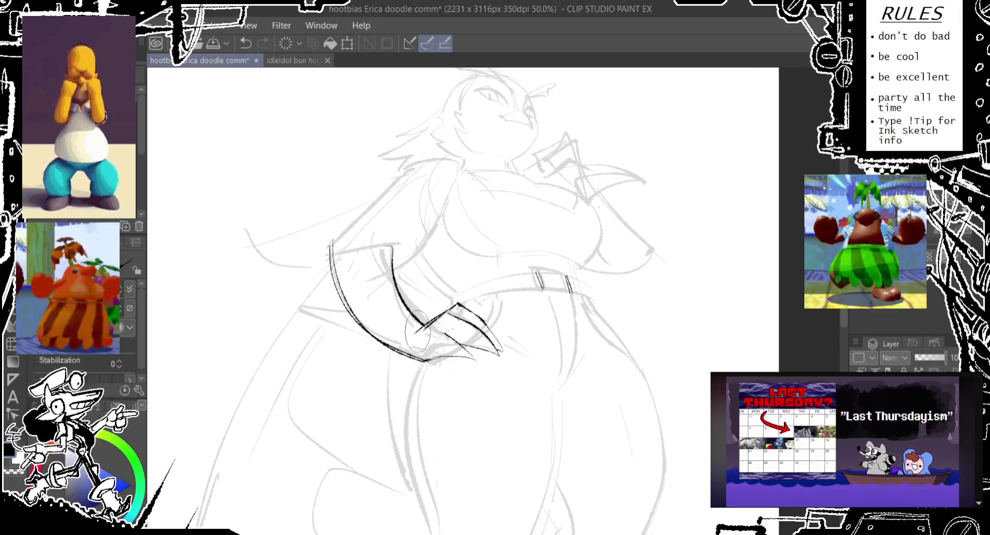
{"action": "key", "text": "ctrl+z"}
{"action": "left_click_drag", "start_coordinate": [454, 305], "coordinate": [420, 332]}
{"action": "key", "text": "ctrl+z"}
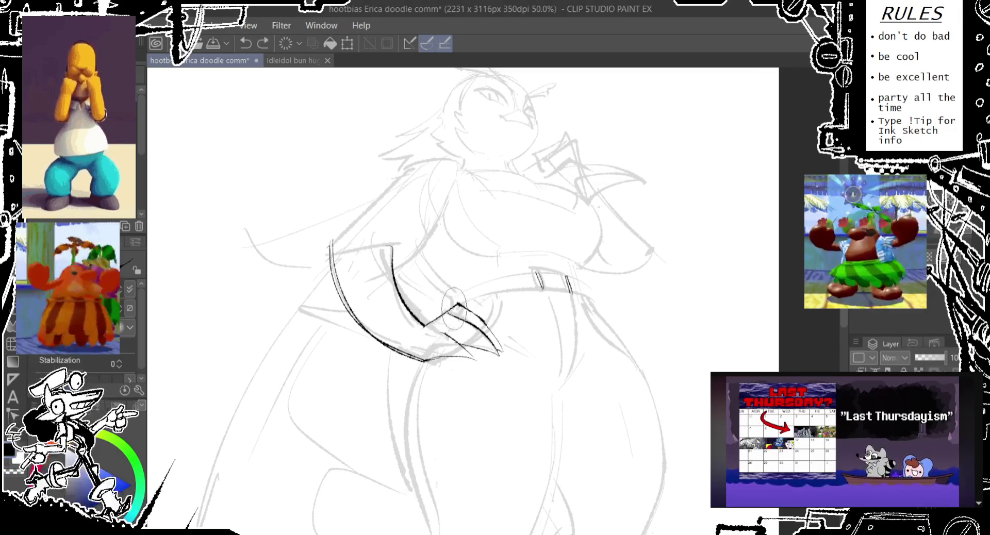
{"action": "mouse_move", "coordinate": [454, 304]}
{"action": "left_mouse_down"}
{"action": "mouse_move", "coordinate": [423, 333]}
{"action": "mouse_move", "coordinate": [526, 302]}
{"action": "left_mouse_up"}
{"action": "key", "text": "ctrl+z"}
{"action": "key", "text": "ctrl+z"}
{"action": "key", "text": "ctrl+z"}
{"action": "key", "text": "ctrl+z"}
- Ink a curved finger line from the hand and start the belt's upper edge
{"action": "left_click_drag", "start_coordinate": [466, 309], "coordinate": [527, 303]}
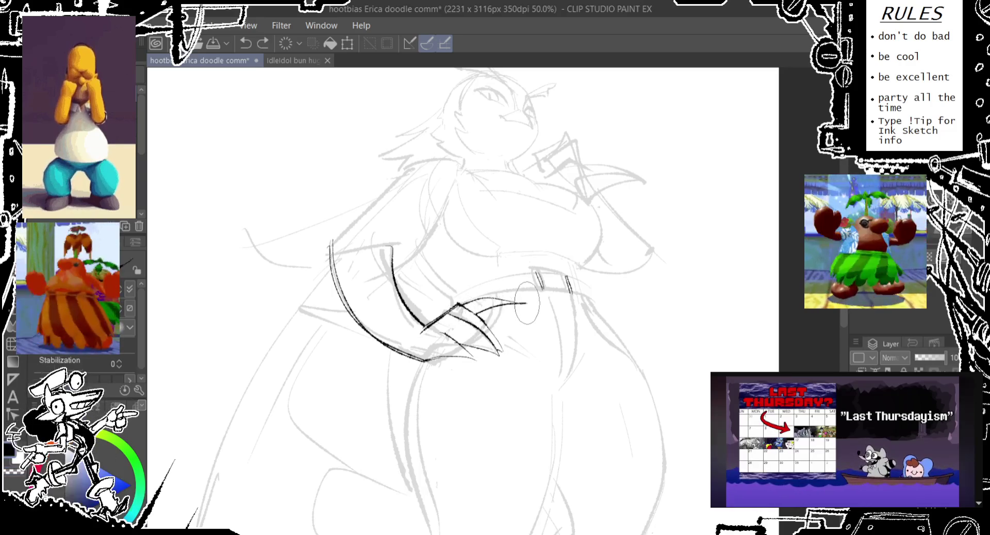
{"action": "key", "text": "ctrl+z"}
{"action": "left_click_drag", "start_coordinate": [517, 262], "coordinate": [511, 261]}
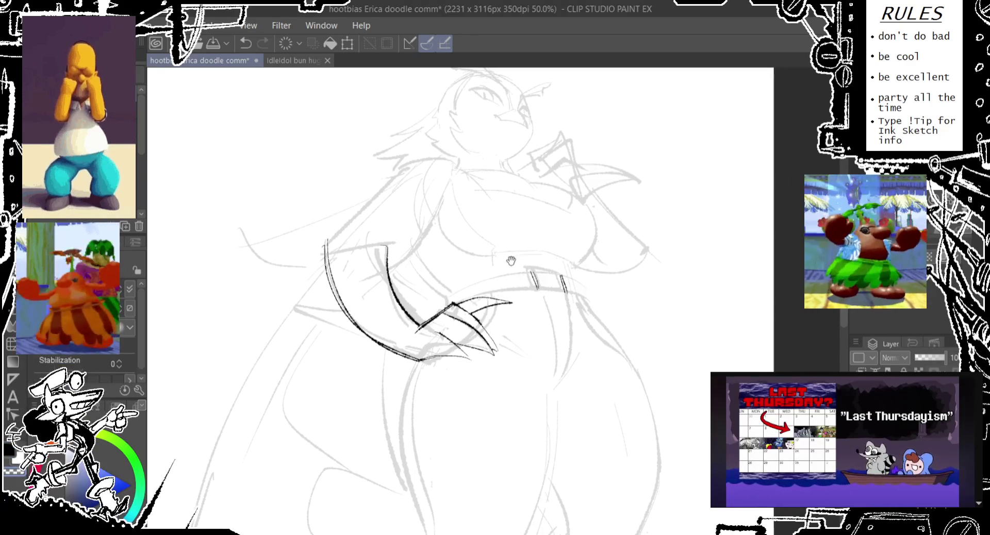
{"action": "key", "text": "ctrl+z"}
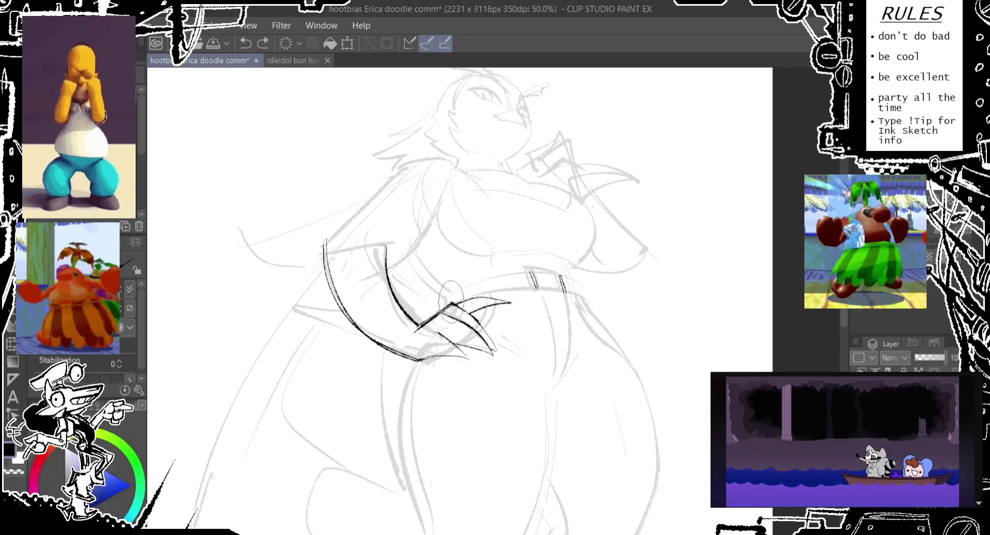
{"action": "left_click_drag", "start_coordinate": [451, 302], "coordinate": [516, 278]}
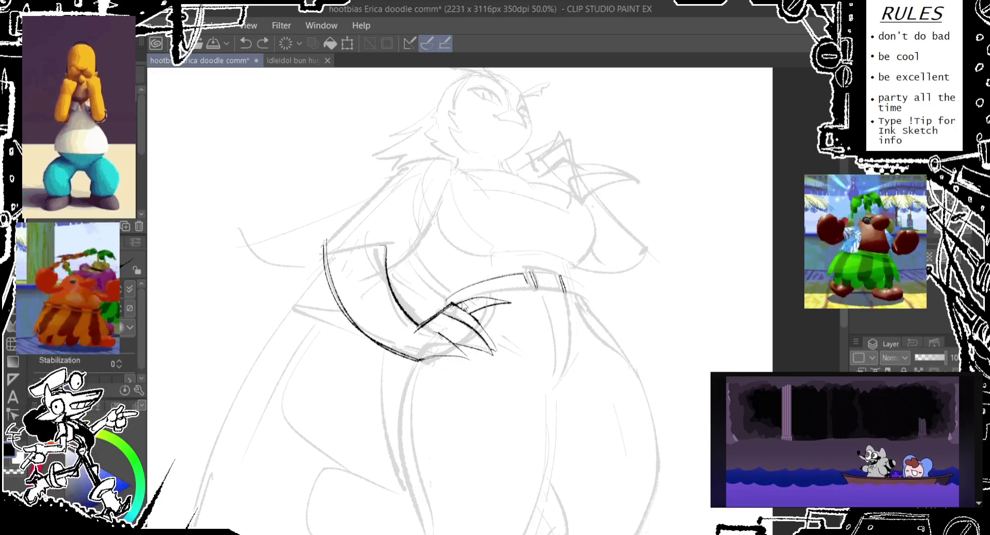
{"action": "left_click_drag", "start_coordinate": [456, 301], "coordinate": [531, 278]}
{"action": "key", "text": "ctrl+z"}
- Redraw the belt line from the hand and add the small hook at its end
{"action": "left_click_drag", "start_coordinate": [454, 302], "coordinate": [532, 281]}
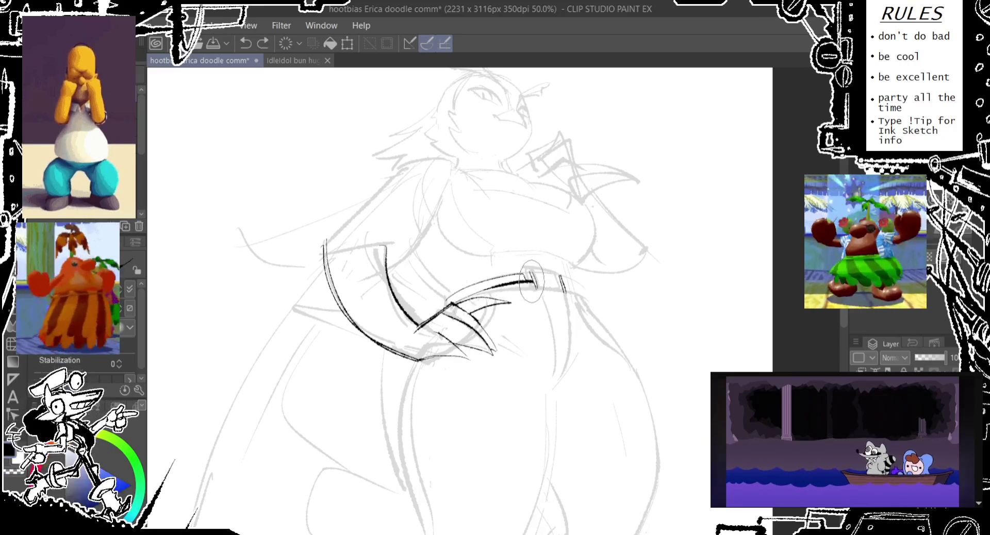
{"action": "key", "text": "ctrl+z"}
{"action": "left_click_drag", "start_coordinate": [451, 302], "coordinate": [526, 281]}
{"action": "key", "text": "ctrl+z"}
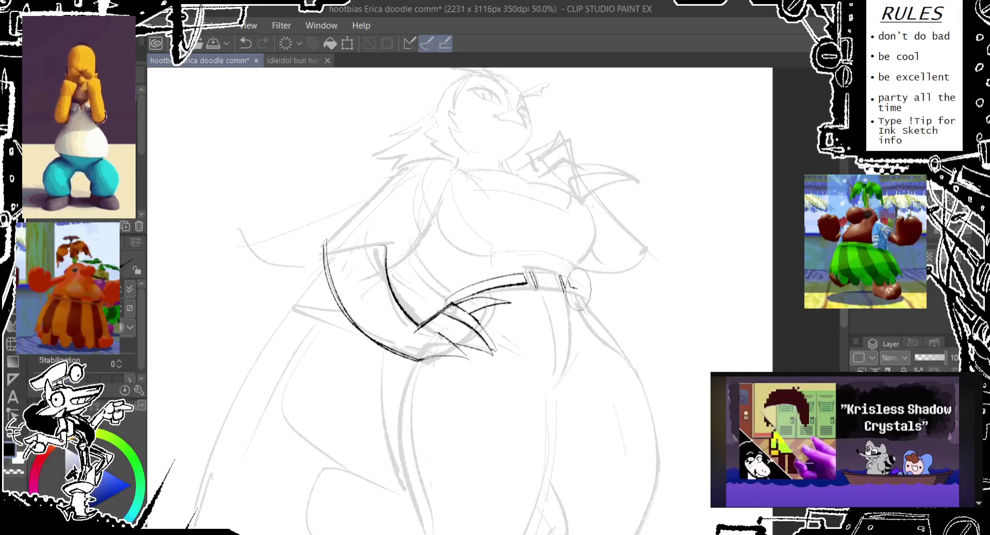
{"action": "left_click_drag", "start_coordinate": [567, 281], "coordinate": [584, 294]}
{"action": "key", "text": "ctrl+z"}
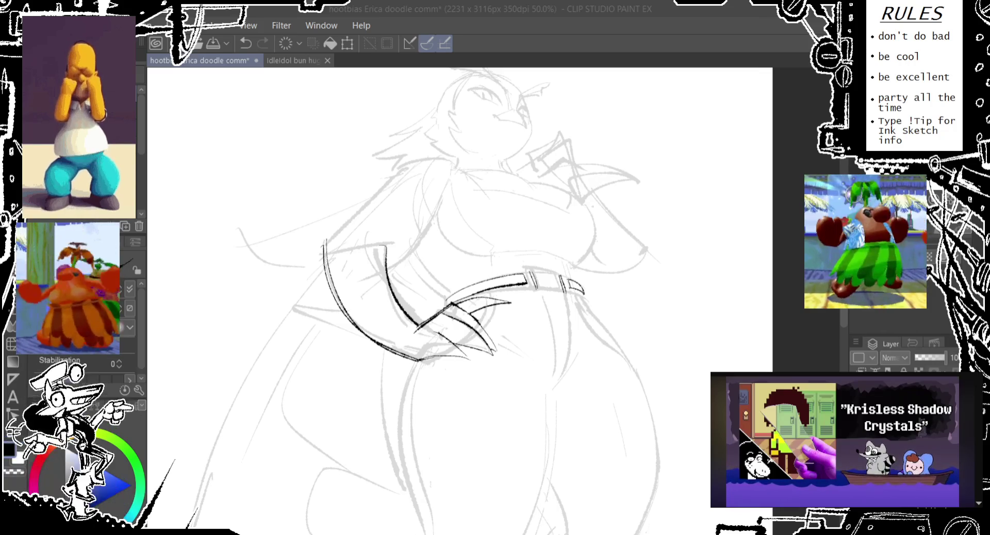
- Ink the long diagonal upper-arm line after discarding short trial strokes near the left arm
{"action": "left_click", "coordinate": [668, 43]}
{"action": "left_click_drag", "start_coordinate": [493, 224], "coordinate": [485, 239]}
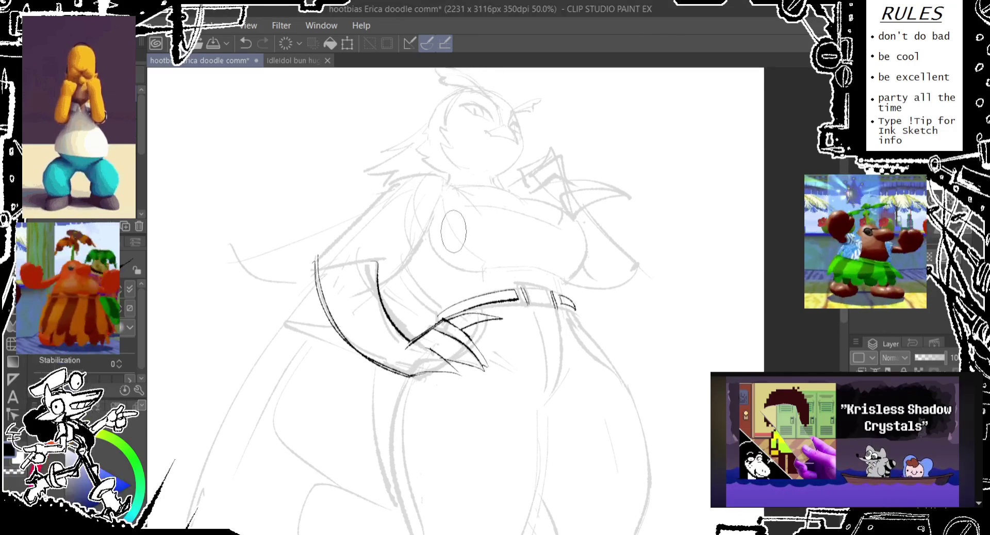
{"action": "key", "text": "ctrl+z"}
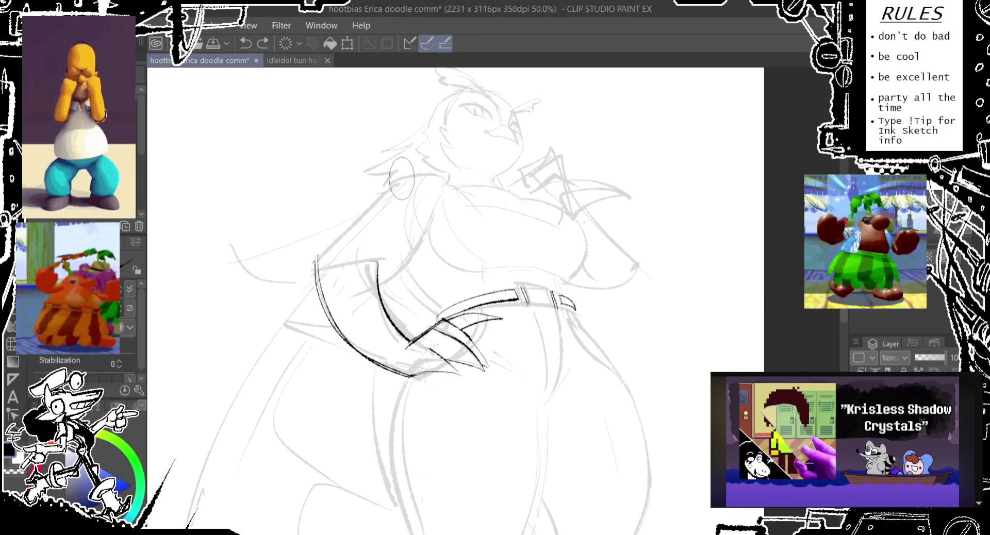
{"action": "left_click_drag", "start_coordinate": [298, 277], "coordinate": [321, 265]}
{"action": "key", "text": "ctrl+z"}
{"action": "left_click_drag", "start_coordinate": [399, 178], "coordinate": [278, 285]}
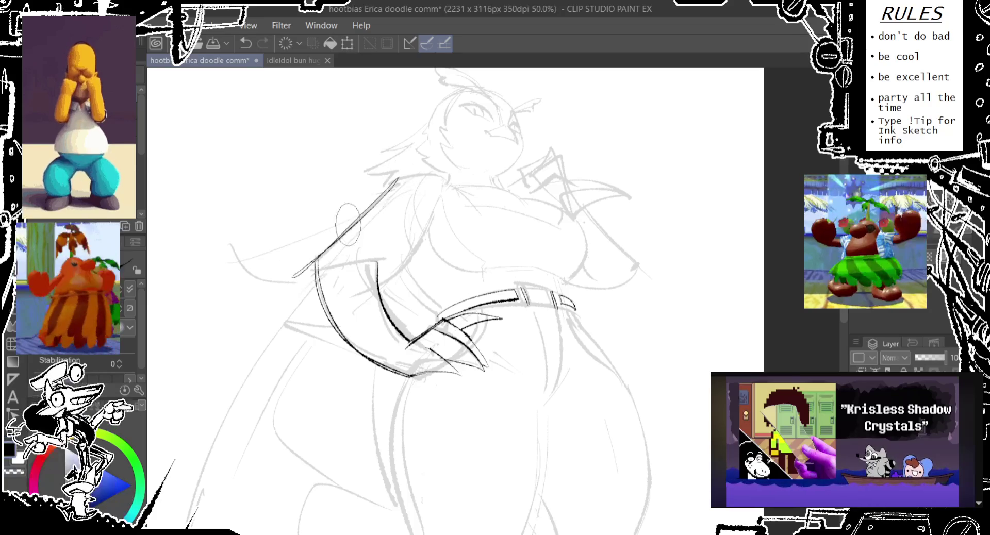
{"action": "key", "text": "ctrl+z"}
{"action": "left_click_drag", "start_coordinate": [397, 177], "coordinate": [279, 285]}
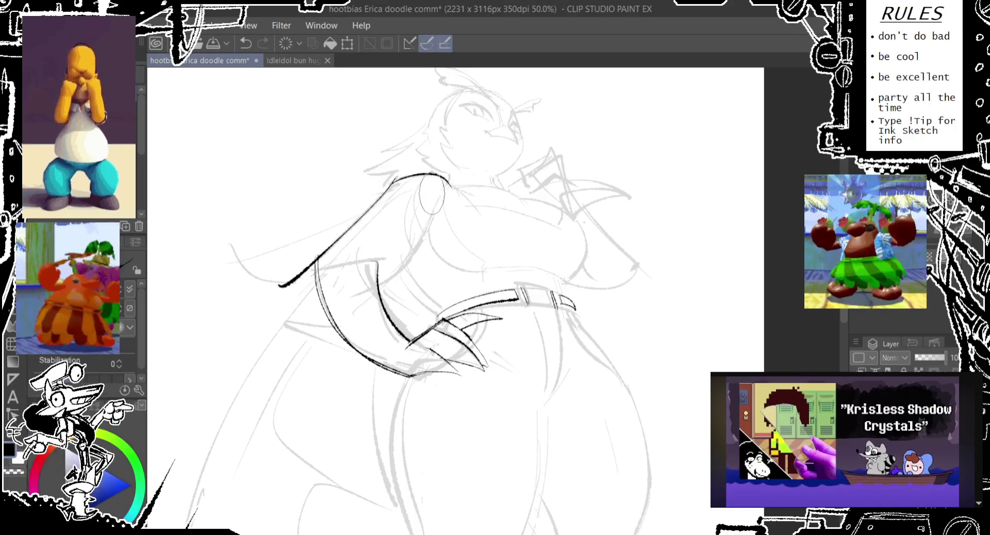
- Ink the curve over the shoulder and start the inner arm line below it
{"action": "left_click_drag", "start_coordinate": [390, 186], "coordinate": [454, 184]}
{"action": "key", "text": "ctrl+z"}
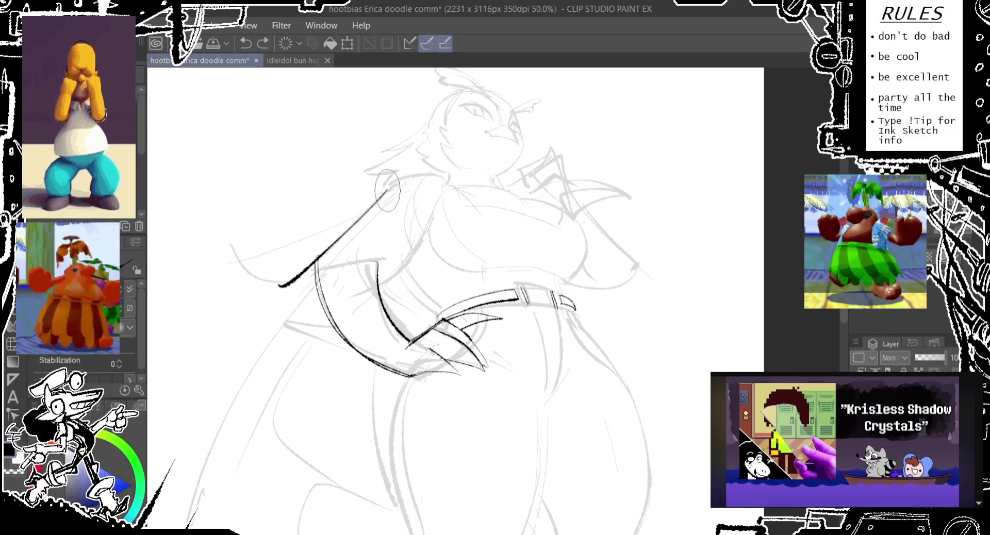
{"action": "left_click_drag", "start_coordinate": [388, 184], "coordinate": [454, 184]}
{"action": "left_click_drag", "start_coordinate": [432, 234], "coordinate": [372, 279]}
{"action": "key", "text": "ctrl+z"}
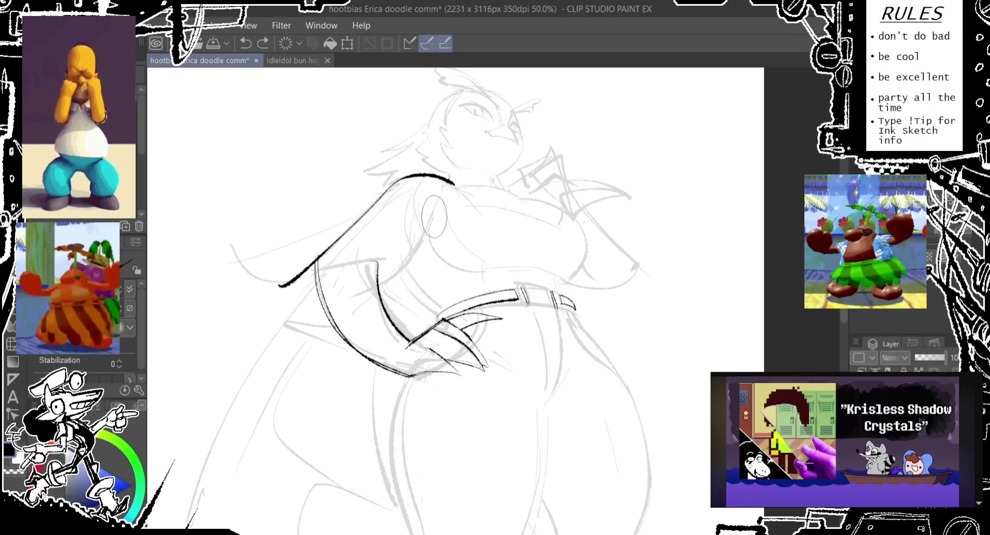
{"action": "left_click_drag", "start_coordinate": [432, 235], "coordinate": [371, 278]}
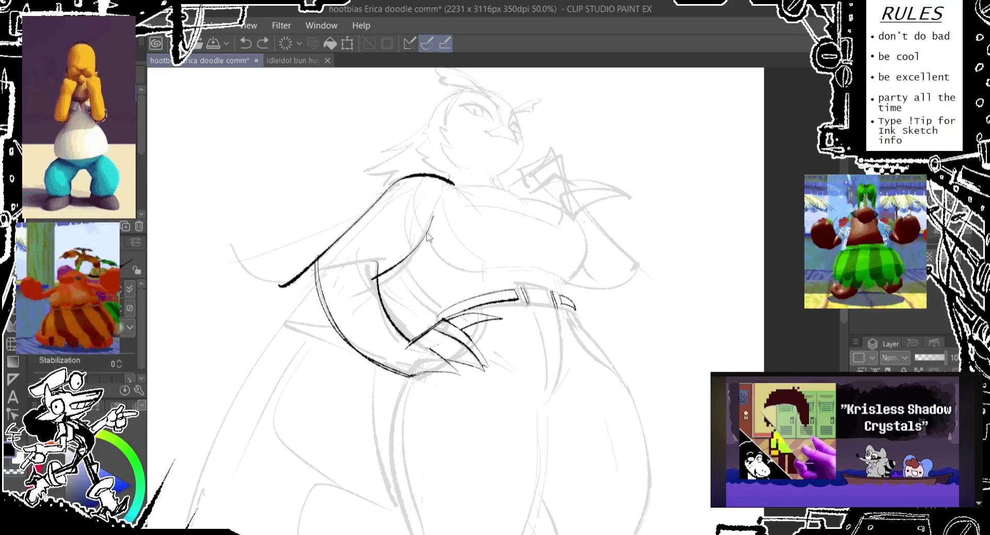
- Redraw the shoulder-to-arm inner line several times until it sits right
{"action": "key", "text": "ctrl+z"}
{"action": "left_click_drag", "start_coordinate": [432, 233], "coordinate": [379, 275]}
{"action": "key", "text": "ctrl+z"}
{"action": "left_click_drag", "start_coordinate": [432, 234], "coordinate": [379, 275]}
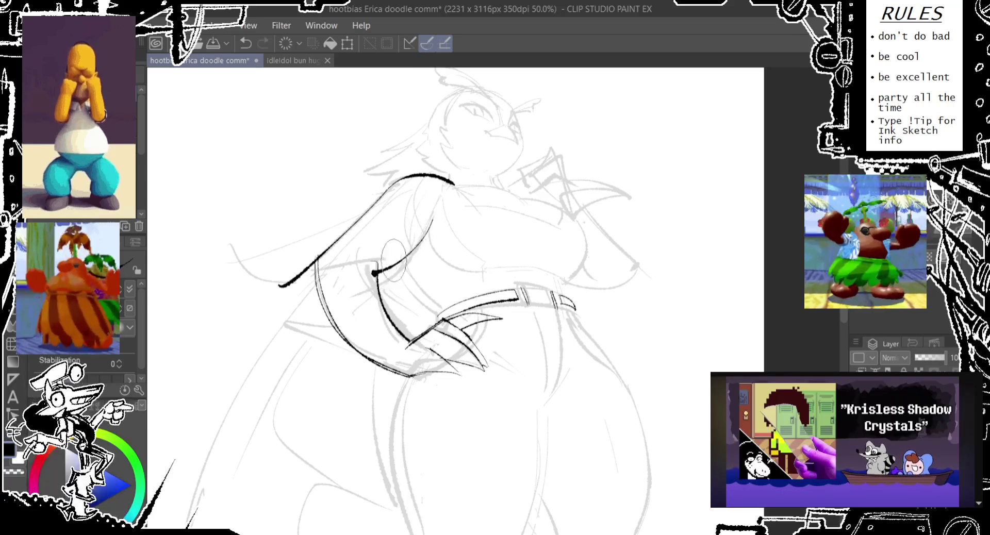
{"action": "key", "text": "ctrl+z"}
{"action": "mouse_move", "coordinate": [430, 224]}
{"action": "left_mouse_down"}
{"action": "mouse_move", "coordinate": [406, 260]}
{"action": "mouse_move", "coordinate": [379, 276]}
{"action": "left_mouse_up"}
{"action": "key", "text": "ctrl+z"}
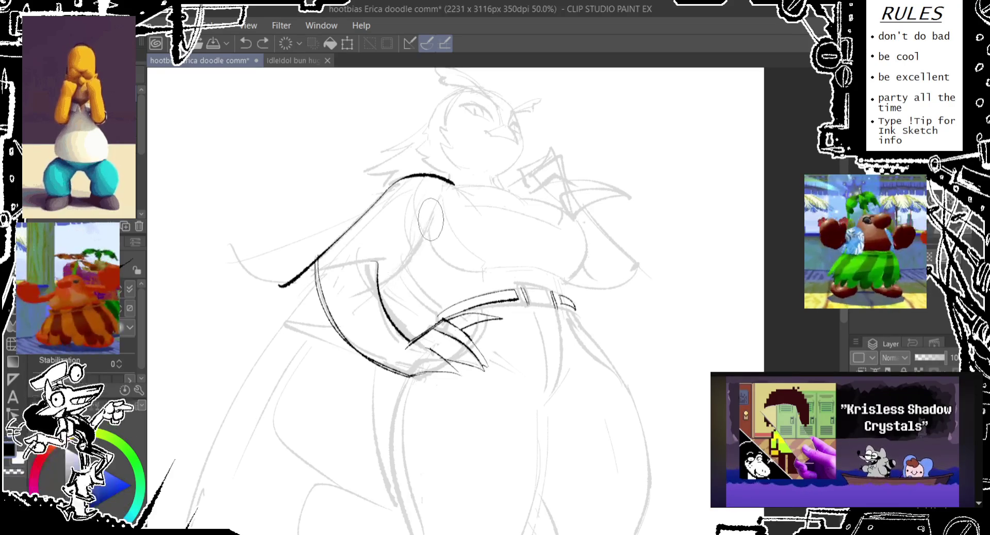
{"action": "left_click_drag", "start_coordinate": [430, 227], "coordinate": [377, 276]}
{"action": "key", "text": "ctrl+z"}
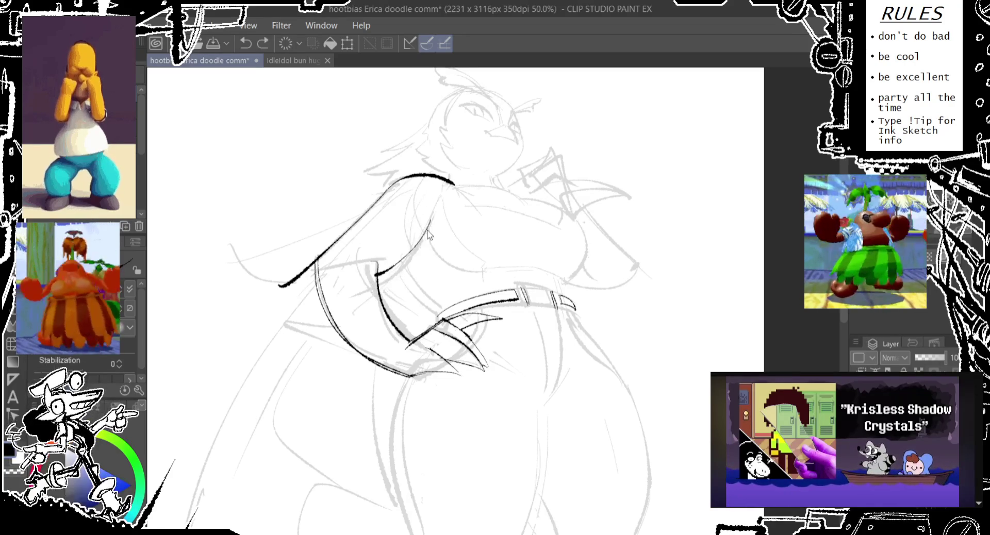
{"action": "left_click_drag", "start_coordinate": [431, 225], "coordinate": [384, 265]}
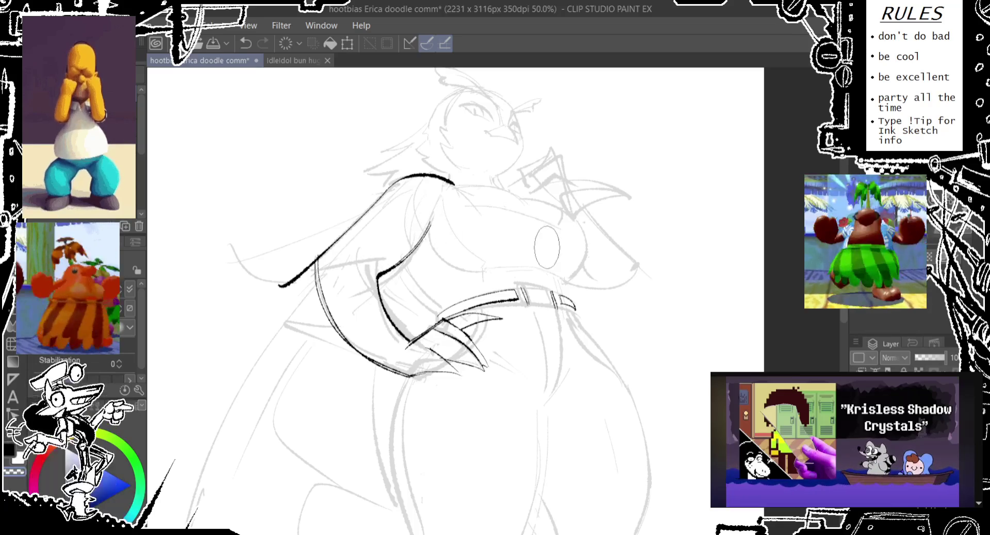
- Ink the line from the arm hook down to the belt, retrying it
{"action": "left_click_drag", "start_coordinate": [407, 258], "coordinate": [443, 330]}
{"action": "key", "text": "ctrl+z"}
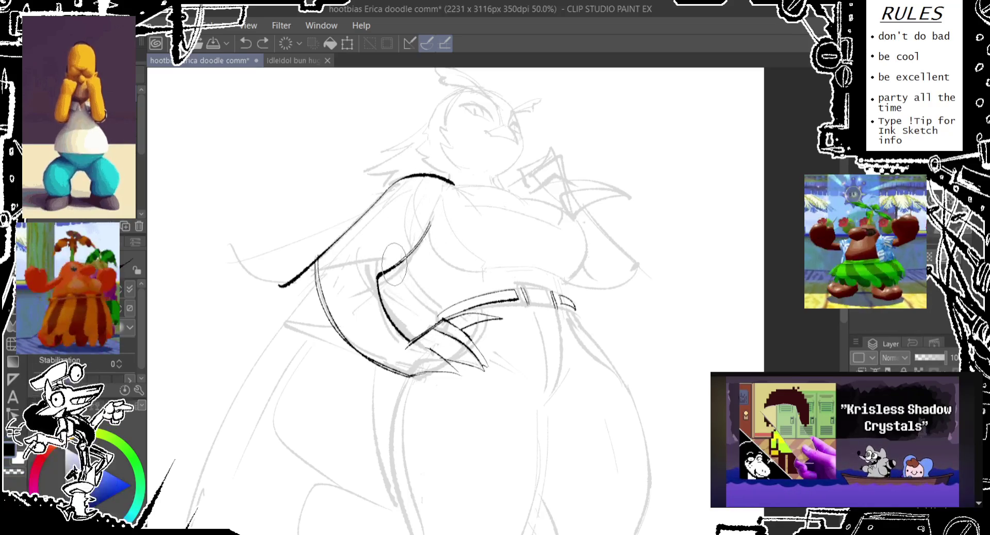
{"action": "left_click_drag", "start_coordinate": [392, 255], "coordinate": [449, 330]}
{"action": "key", "text": "ctrl+z"}
{"action": "left_click_drag", "start_coordinate": [394, 264], "coordinate": [439, 322]}
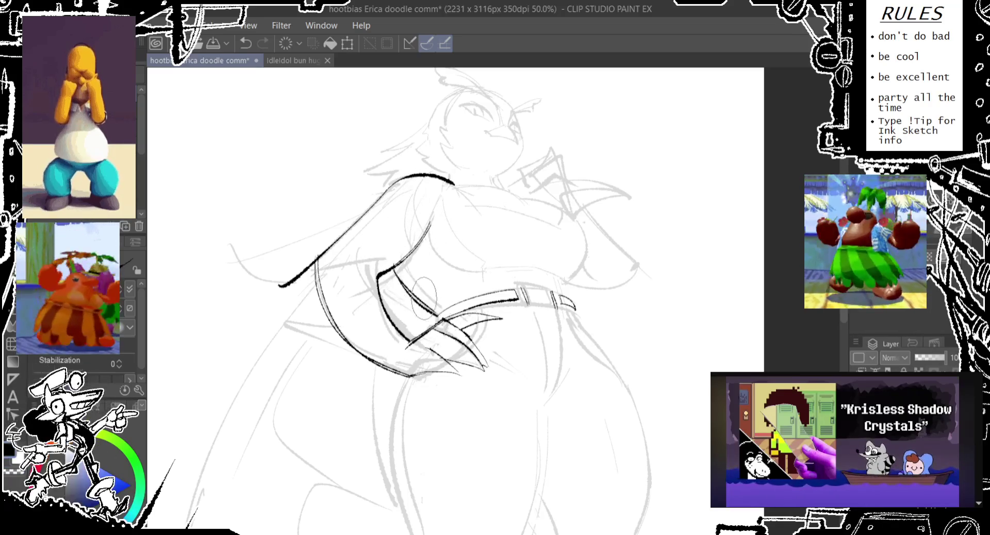
{"action": "key", "text": "ctrl+z"}
{"action": "left_click_drag", "start_coordinate": [392, 268], "coordinate": [436, 312]}
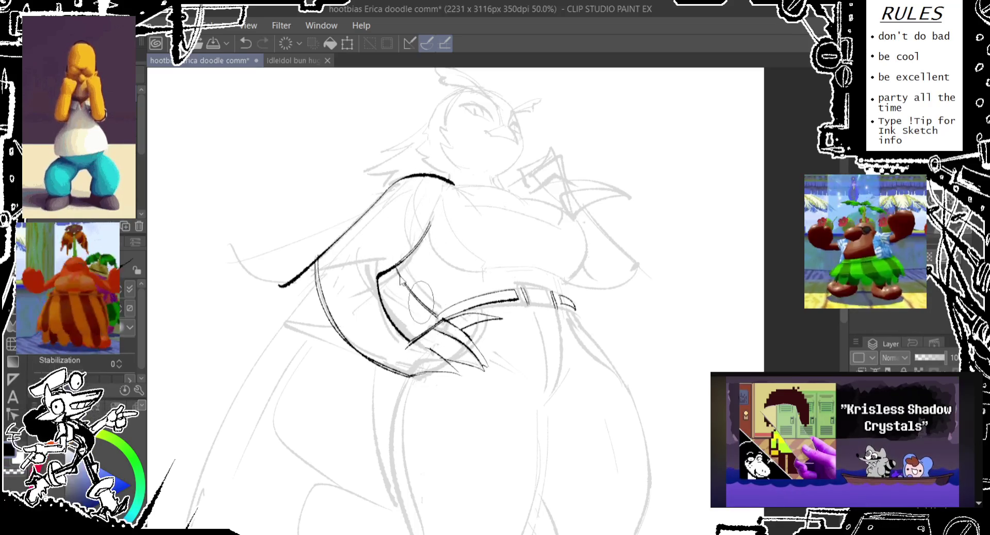
{"action": "key", "text": "ctrl+z"}
{"action": "left_click_drag", "start_coordinate": [393, 266], "coordinate": [436, 315]}
- Erase the upper-arm line's lower tail and ink the right chest outline
{"action": "left_click_drag", "start_coordinate": [276, 289], "coordinate": [312, 260]}
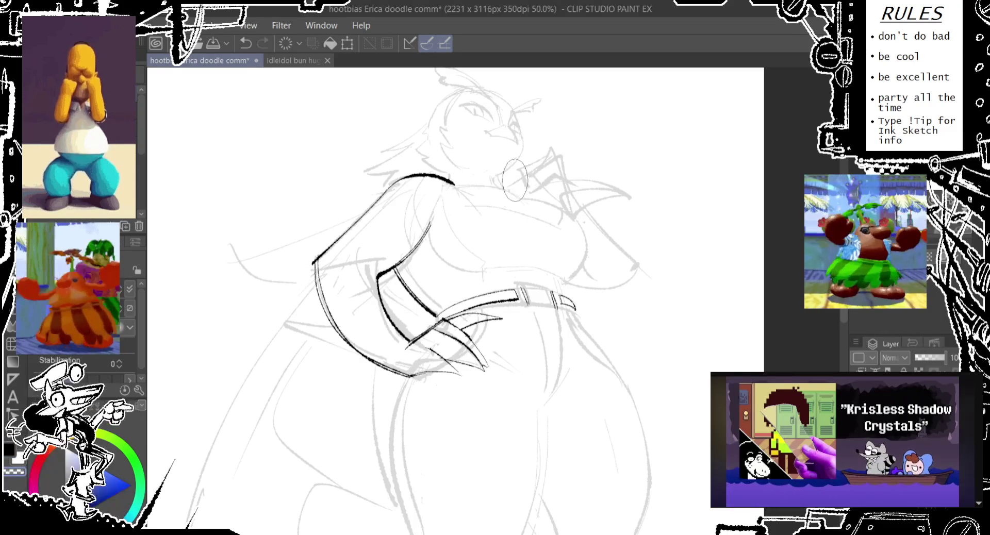
{"action": "left_click_drag", "start_coordinate": [574, 217], "coordinate": [558, 281]}
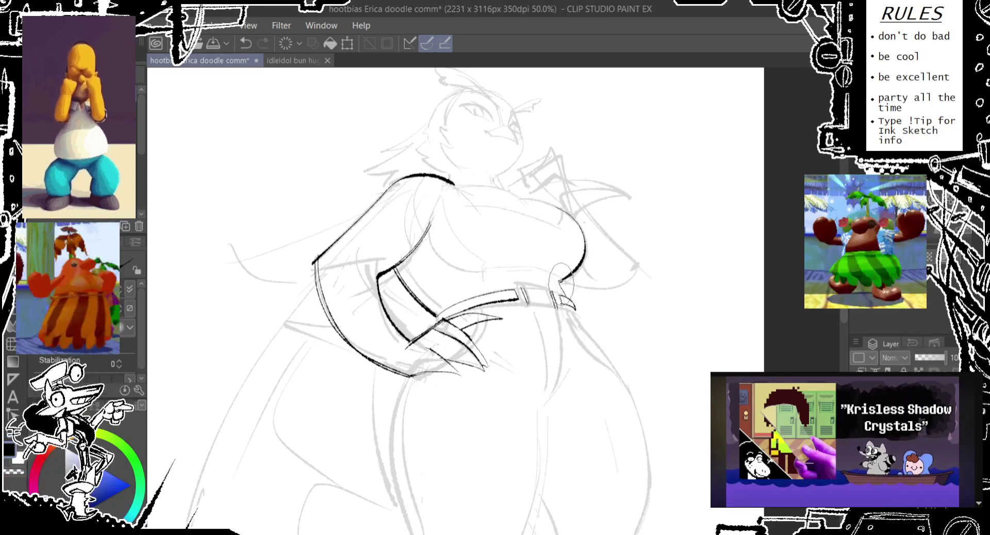
{"action": "key", "text": "ctrl+z"}
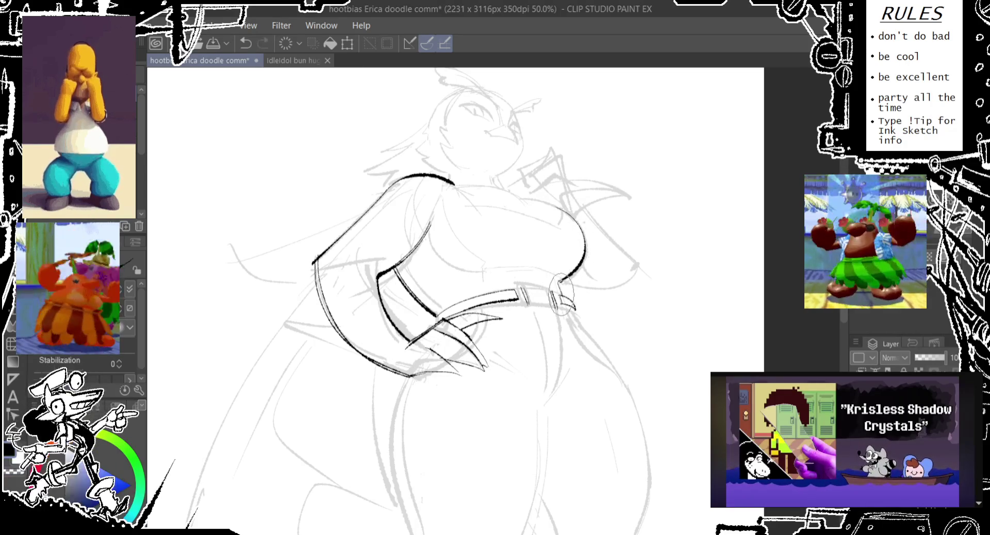
- Add a short touch-up stroke where the belt's right end meets the hip
{"action": "left_click_drag", "start_coordinate": [574, 289], "coordinate": [559, 272]}
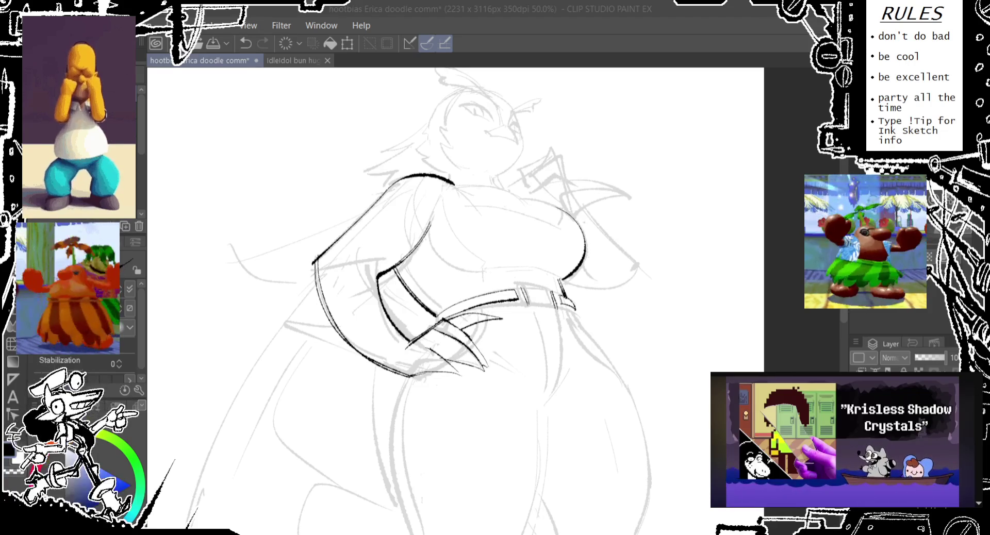
- Pan to the belt and hip, then ink the short clawed finger strokes beside the belt
{"action": "left_click", "coordinate": [632, 46]}
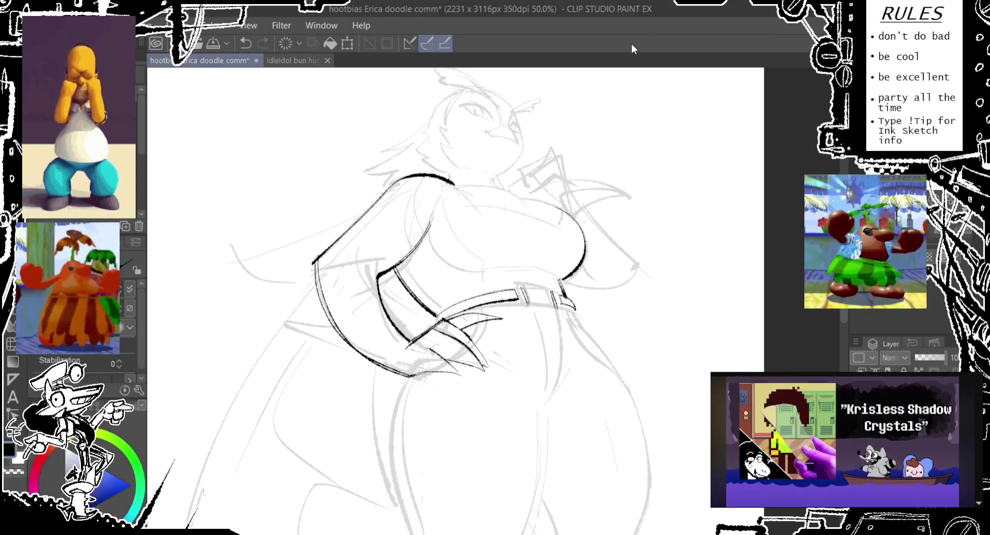
{"action": "left_click_drag", "start_coordinate": [442, 313], "coordinate": [446, 303]}
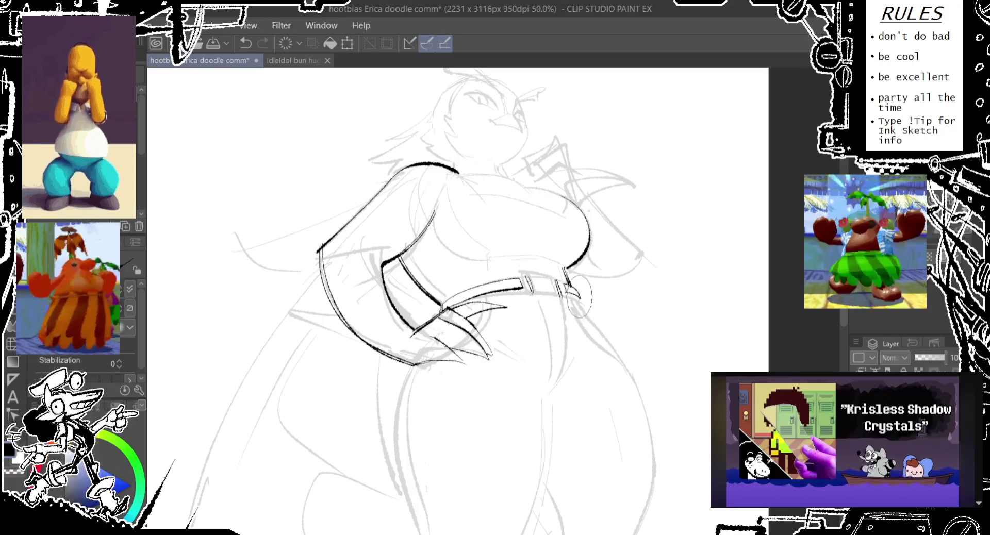
{"action": "left_click_drag", "start_coordinate": [580, 297], "coordinate": [508, 272]}
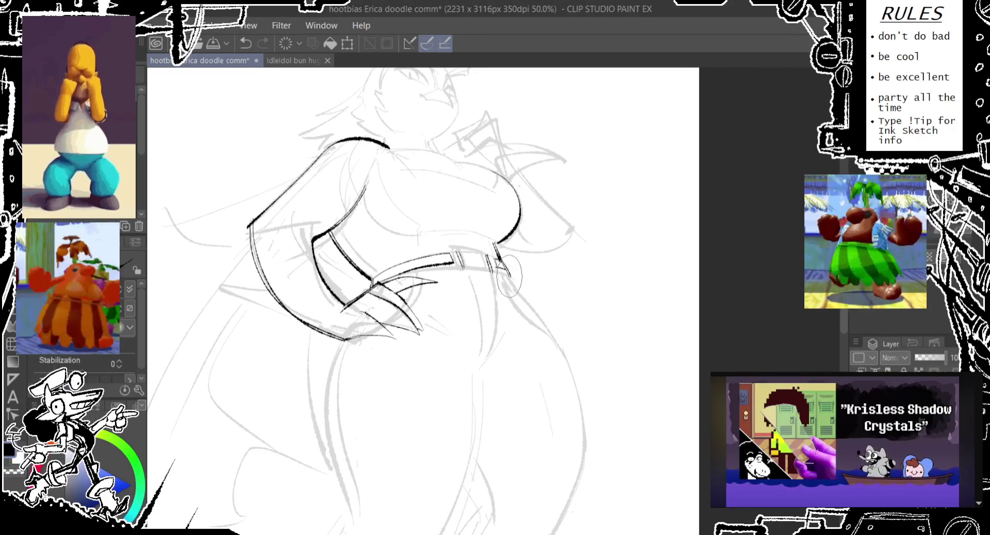
{"action": "left_click_drag", "start_coordinate": [467, 305], "coordinate": [548, 171]}
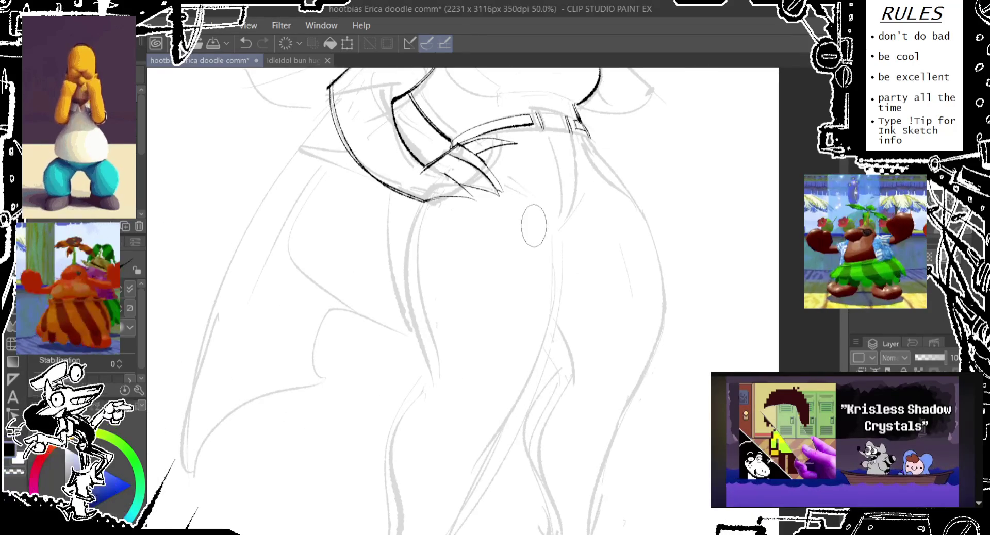
{"action": "left_click_drag", "start_coordinate": [480, 185], "coordinate": [466, 330]}
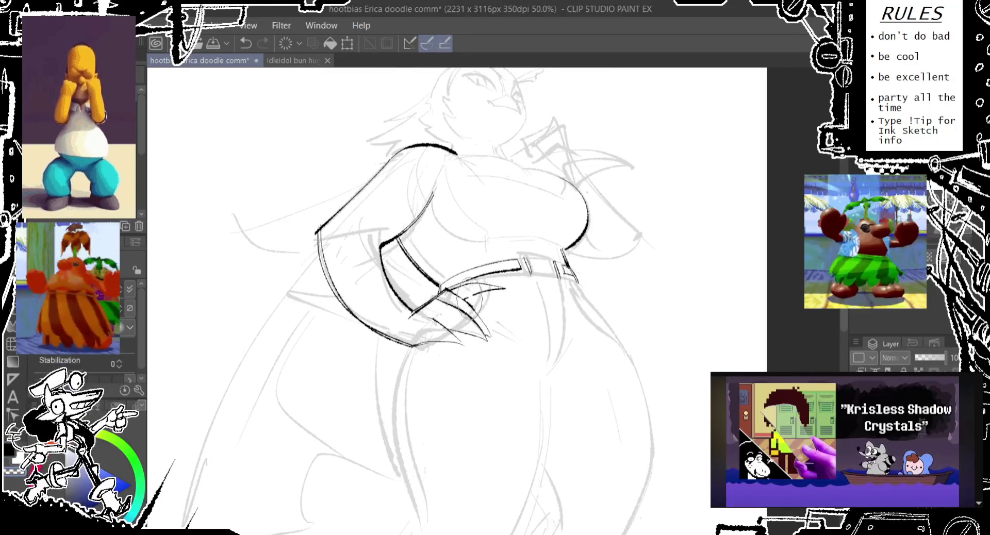
{"action": "key", "text": "ctrl+z"}
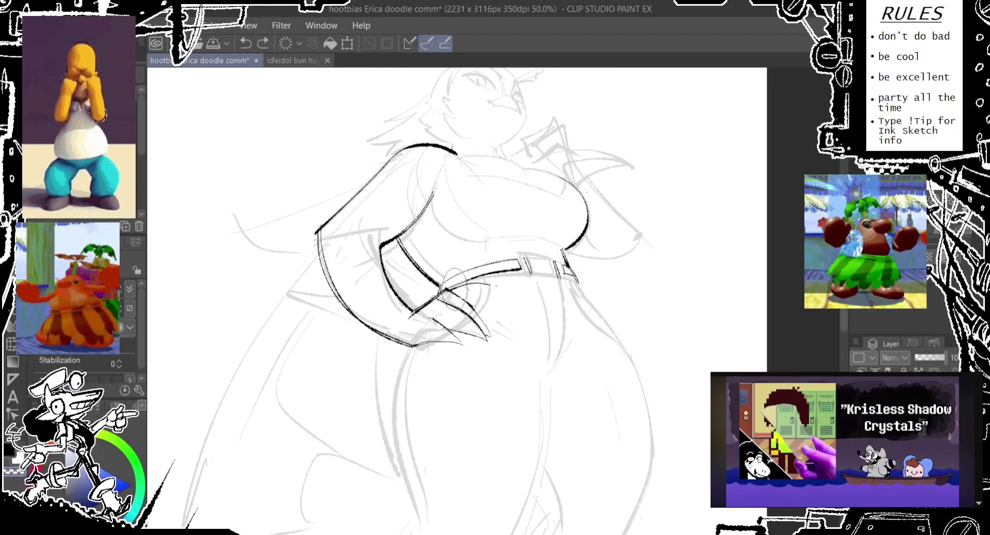
{"action": "left_click_drag", "start_coordinate": [505, 289], "coordinate": [467, 286]}
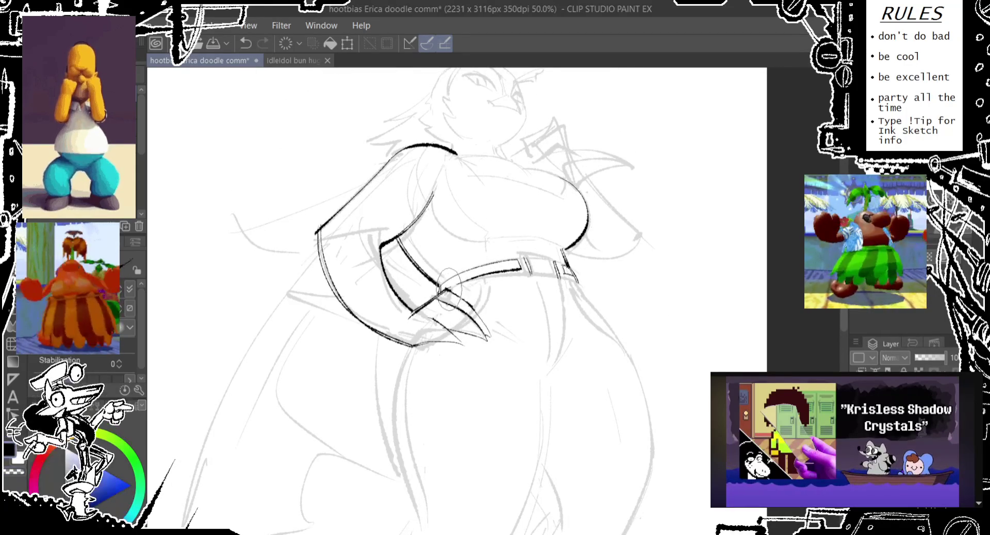
{"action": "key", "text": "ctrl+z"}
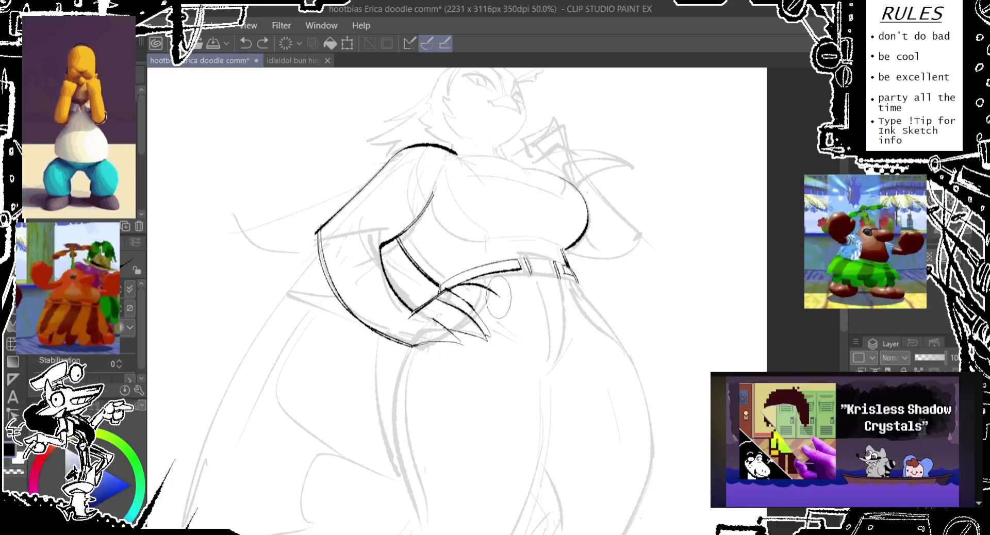
{"action": "left_click_drag", "start_coordinate": [498, 298], "coordinate": [466, 301]}
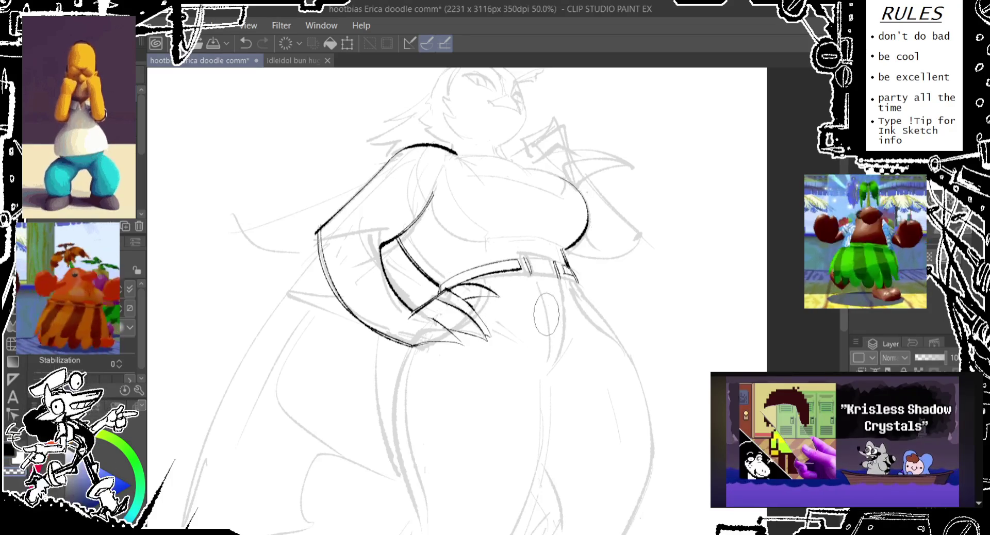
{"action": "left_click_drag", "start_coordinate": [542, 314], "coordinate": [524, 269]}
- Scroll up to the head and test short strokes under the chin, keeping only the last
{"action": "scroll", "coordinate": [557, 200], "scroll_direction": "up", "scroll_amount": 3}
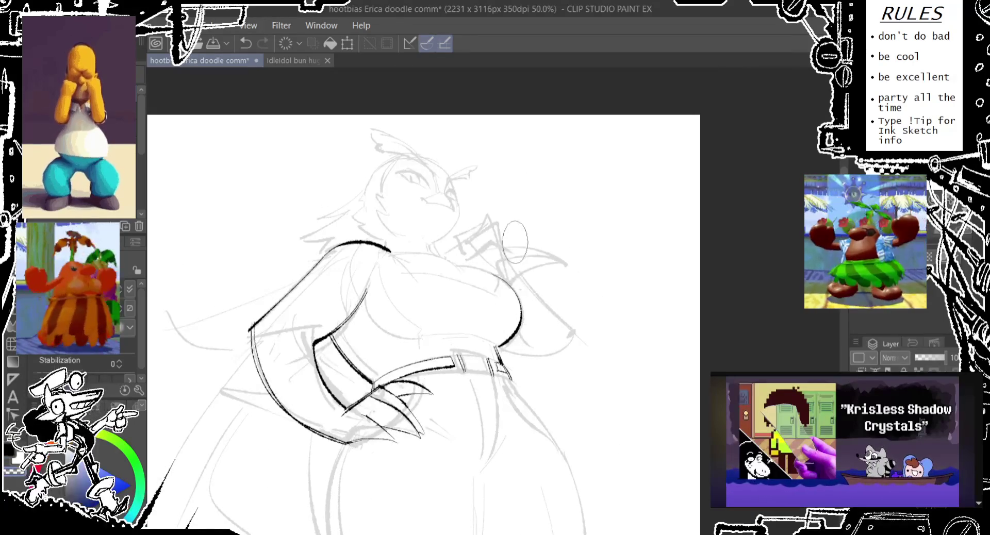
{"action": "scroll", "coordinate": [511, 205], "scroll_direction": "up", "scroll_amount": 2}
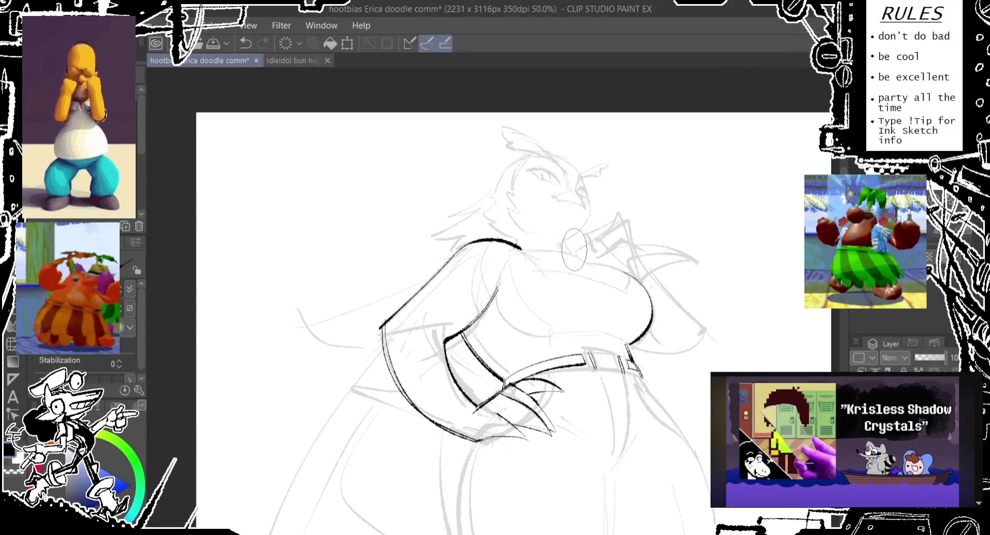
{"action": "key", "text": "ctrl+z"}
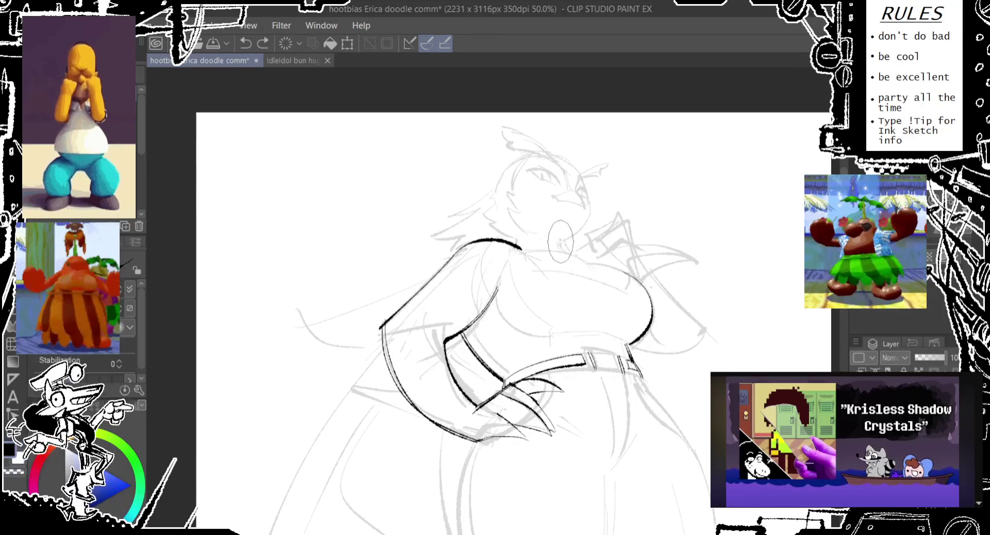
{"action": "key", "text": "ctrl+z"}
{"action": "left_click_drag", "start_coordinate": [561, 243], "coordinate": [572, 252]}
{"action": "key", "text": "ctrl+z"}
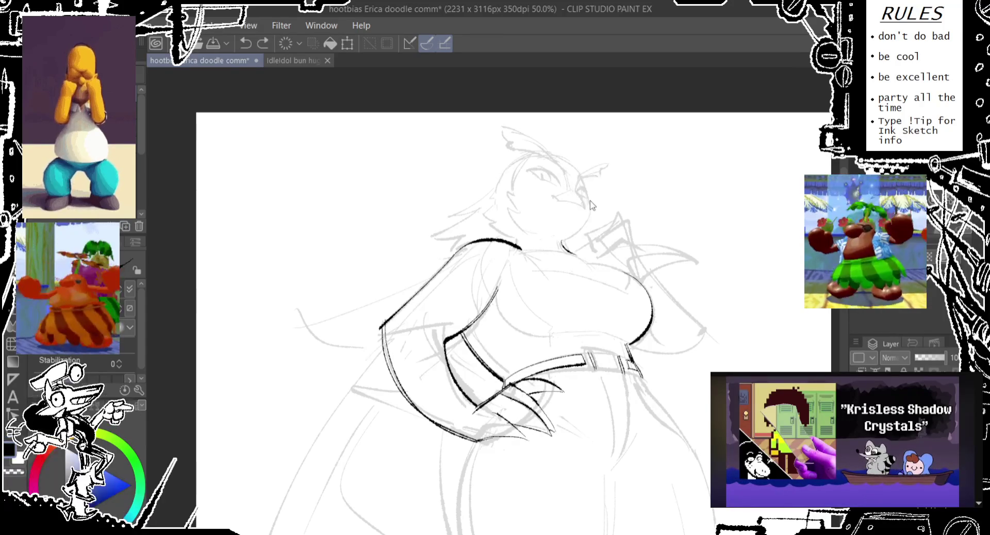
{"action": "left_click_drag", "start_coordinate": [590, 204], "coordinate": [562, 250]}
{"action": "key", "text": "ctrl+z"}
{"action": "key", "text": "ctrl+z"}
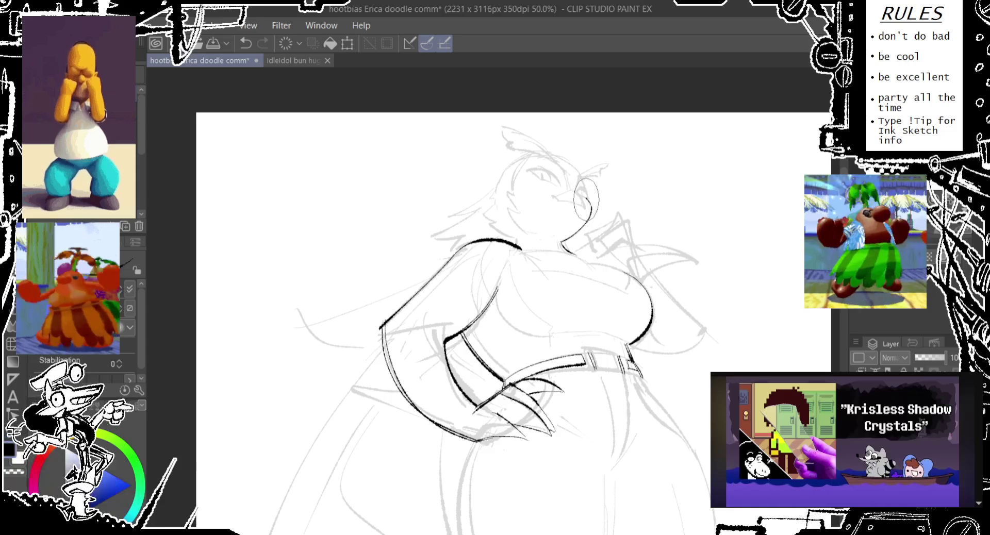
{"action": "key", "text": "ctrl+z"}
{"action": "left_click_drag", "start_coordinate": [588, 198], "coordinate": [592, 207]}
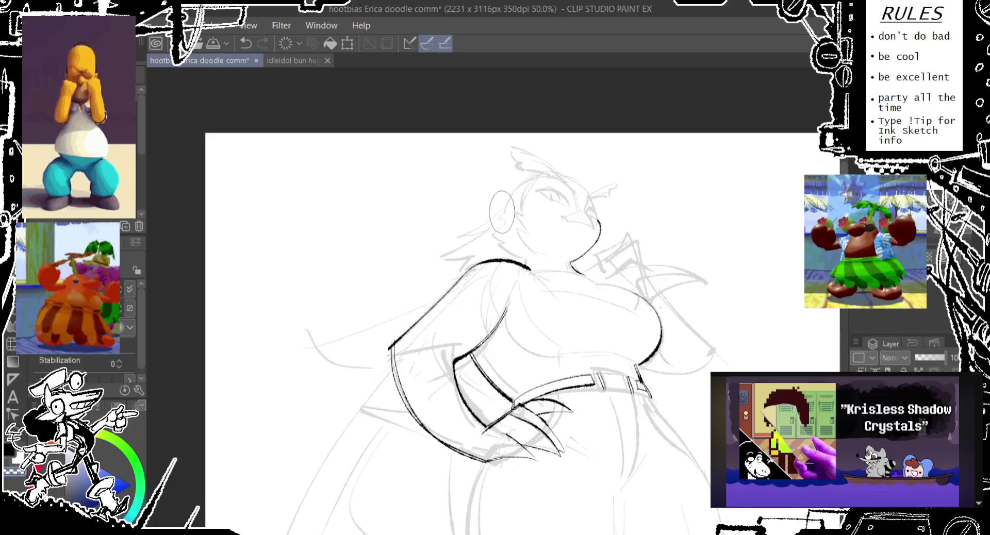
- Ink the neck line, redrawing it several times
{"action": "scroll", "coordinate": [500, 217], "scroll_direction": "up", "scroll_amount": 1}
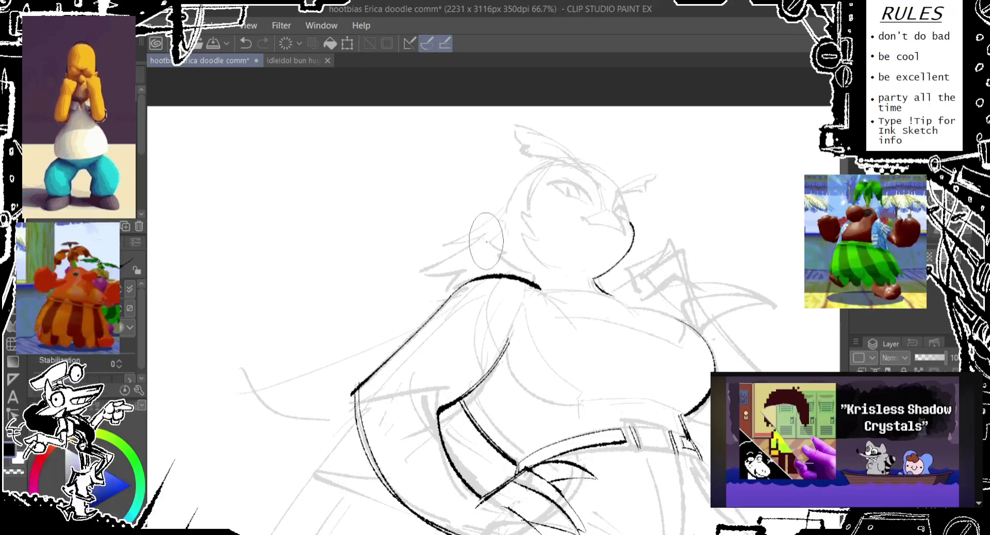
{"action": "left_click_drag", "start_coordinate": [518, 271], "coordinate": [486, 238]}
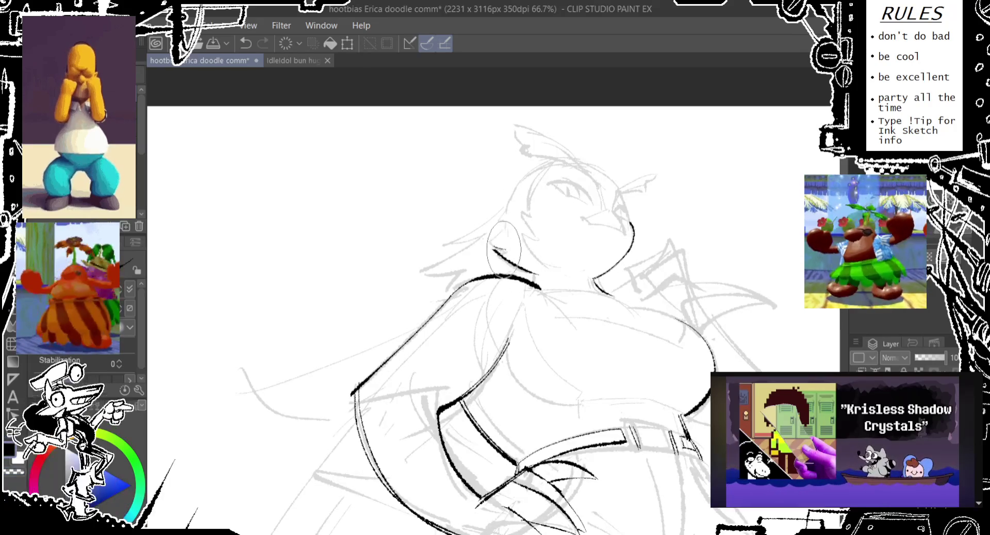
{"action": "key", "text": "ctrl+z"}
{"action": "left_click_drag", "start_coordinate": [518, 270], "coordinate": [489, 236]}
{"action": "key", "text": "ctrl+z"}
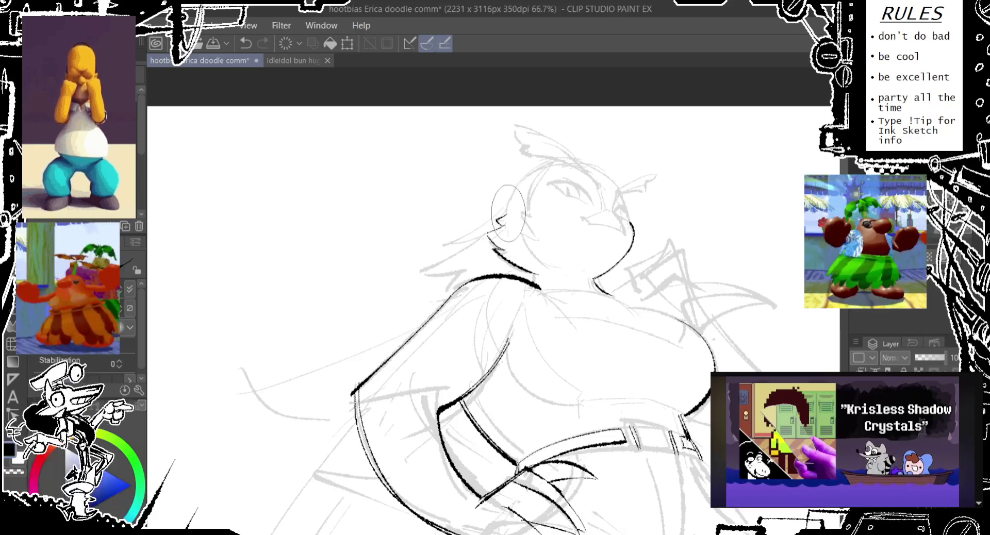
{"action": "key", "text": "ctrl+z"}
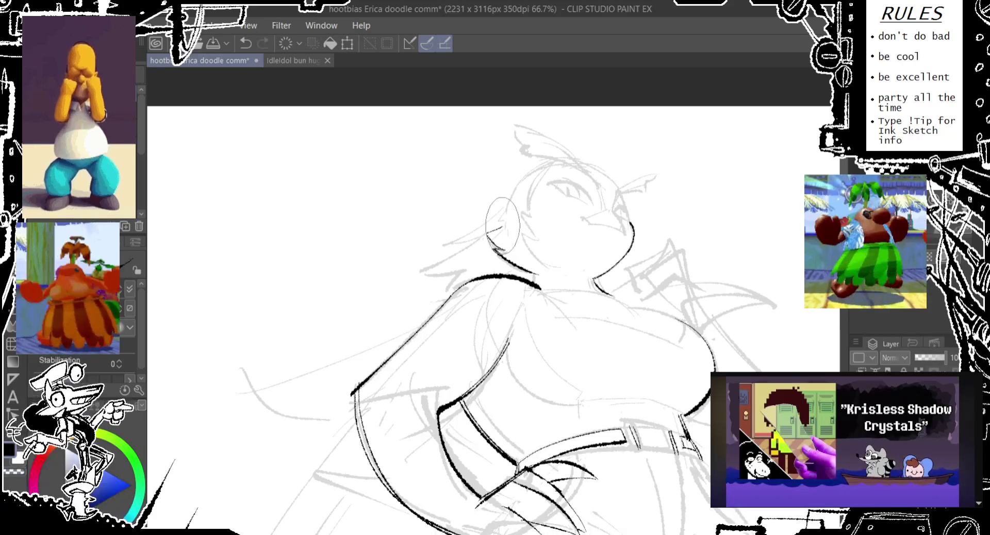
{"action": "left_click_drag", "start_coordinate": [501, 227], "coordinate": [494, 245]}
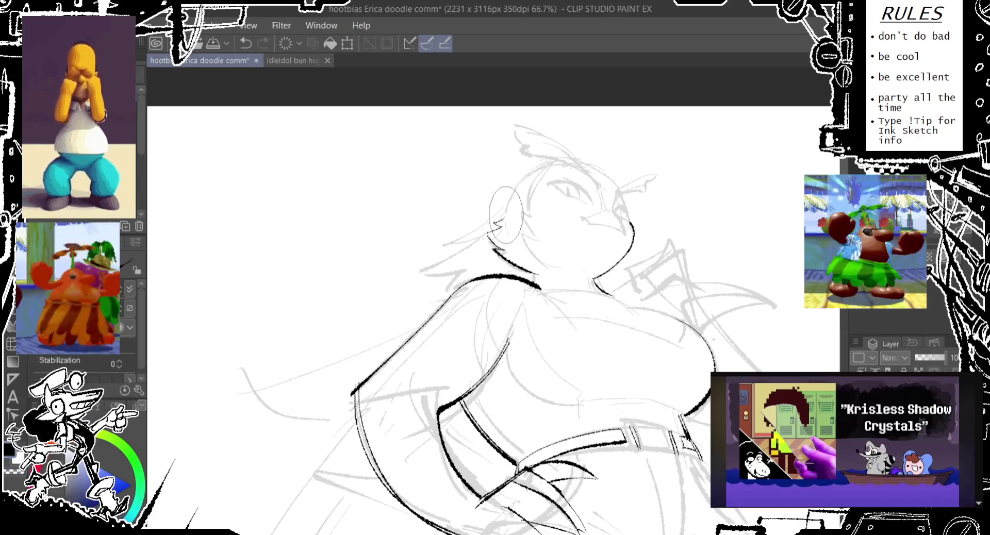
{"action": "key", "text": "ctrl+z"}
- Ink the head outline over the top and down the right side
{"action": "mouse_move", "coordinate": [516, 206]}
{"action": "left_mouse_down"}
{"action": "mouse_move", "coordinate": [519, 184]}
{"action": "mouse_move", "coordinate": [555, 163]}
{"action": "mouse_move", "coordinate": [624, 227]}
{"action": "left_mouse_up"}
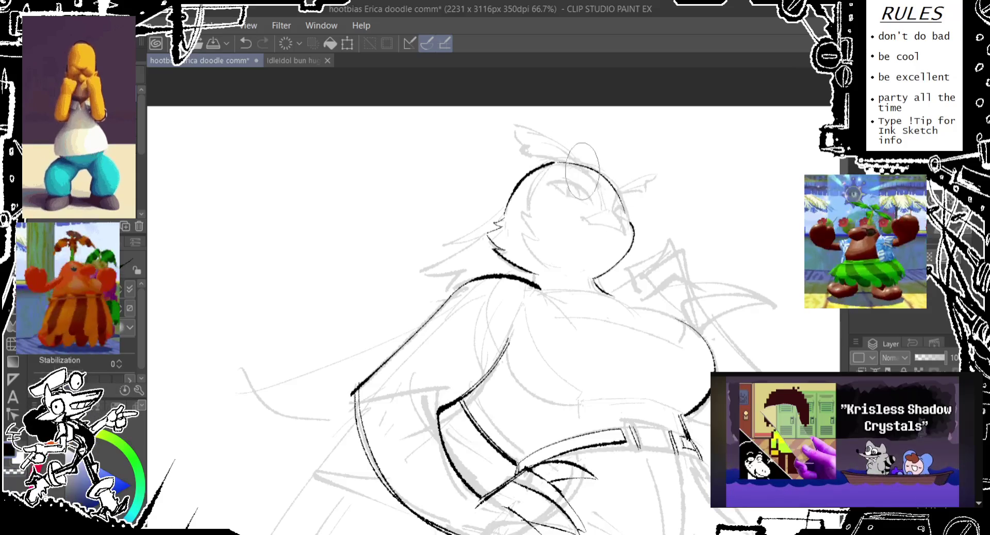
{"action": "key", "text": "ctrl+z"}
{"action": "left_click_drag", "start_coordinate": [556, 163], "coordinate": [619, 216]}
{"action": "key", "text": "ctrl+z"}
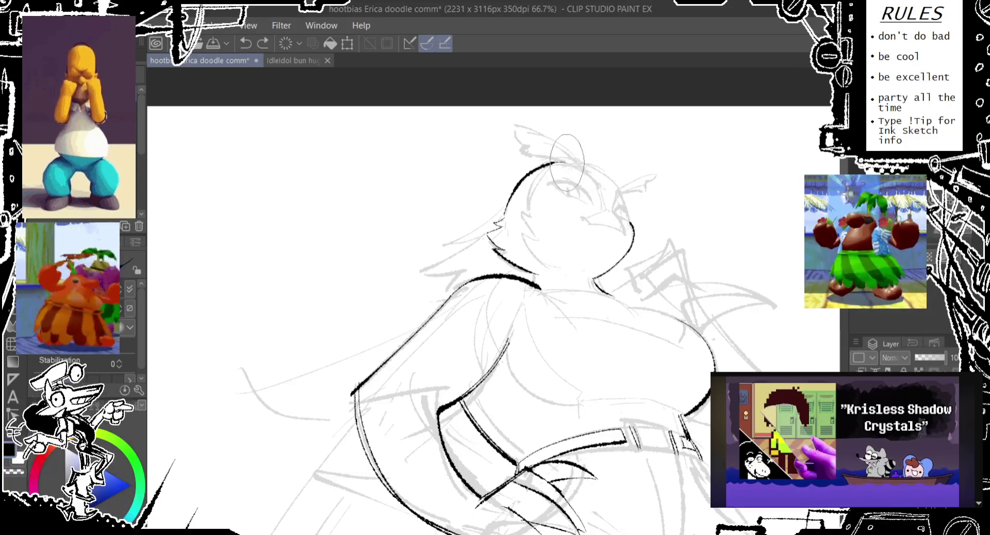
{"action": "left_click_drag", "start_coordinate": [560, 166], "coordinate": [624, 227]}
{"action": "key", "text": "ctrl+z"}
{"action": "left_click_drag", "start_coordinate": [556, 163], "coordinate": [622, 225]}
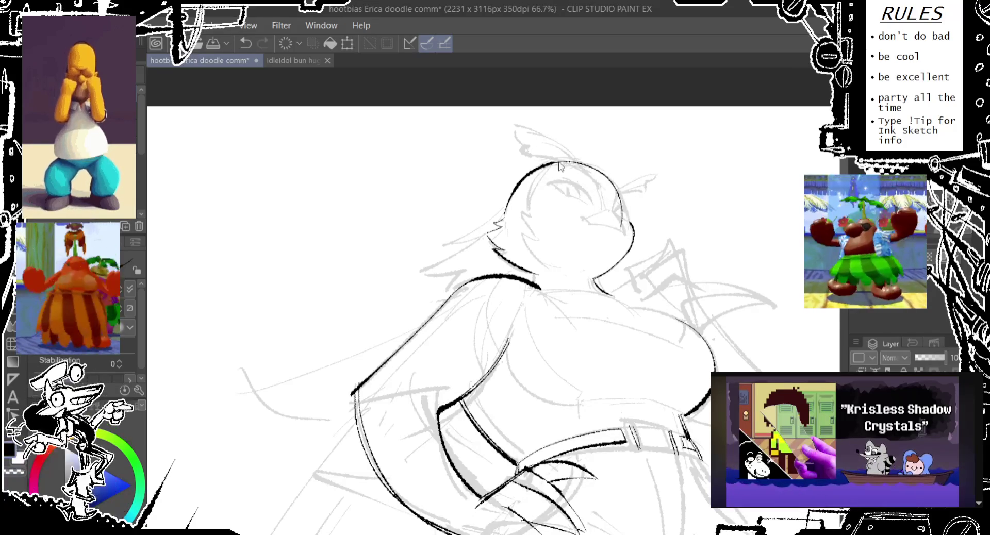
{"action": "key", "text": "ctrl+z"}
{"action": "left_click_drag", "start_coordinate": [554, 164], "coordinate": [633, 238]}
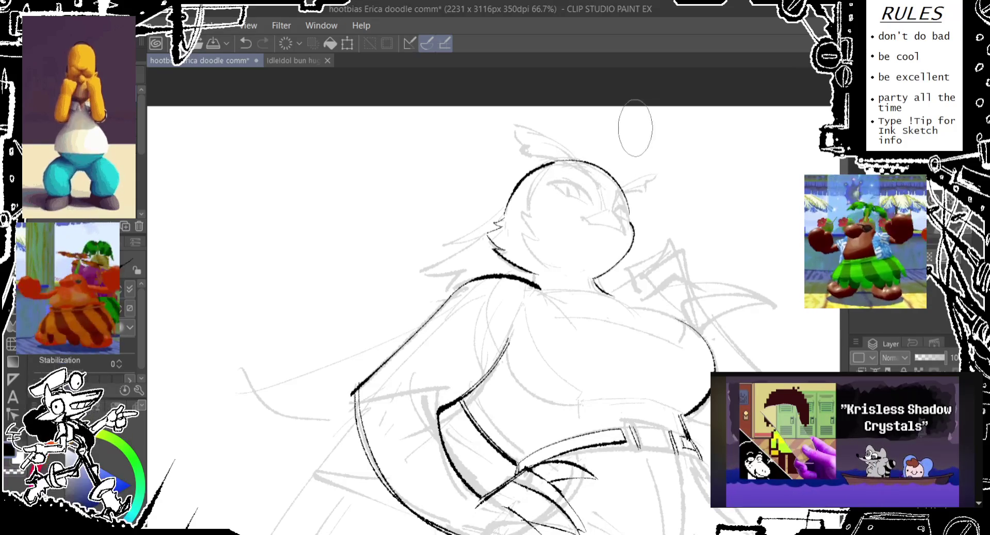
- Reposition the view and undo the long stroke at the top of the head
{"action": "left_click_drag", "start_coordinate": [604, 144], "coordinate": [594, 158]}
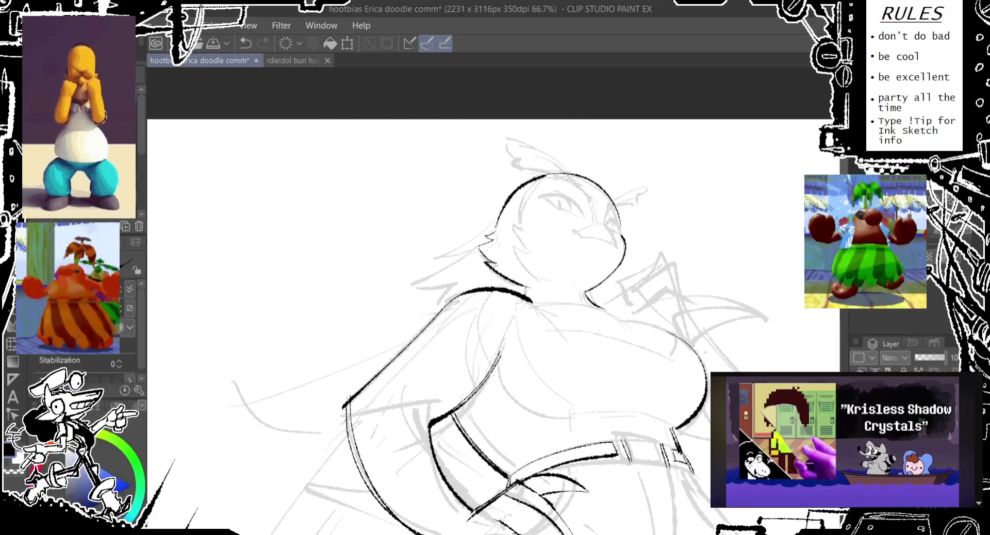
{"action": "key", "text": "alt+Tab"}
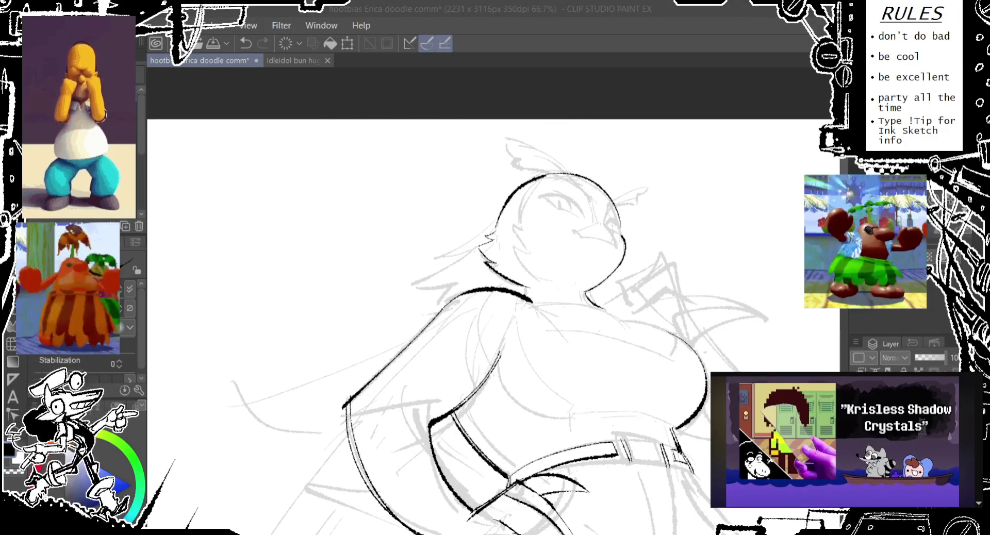
{"action": "key", "text": "alt+Tab"}
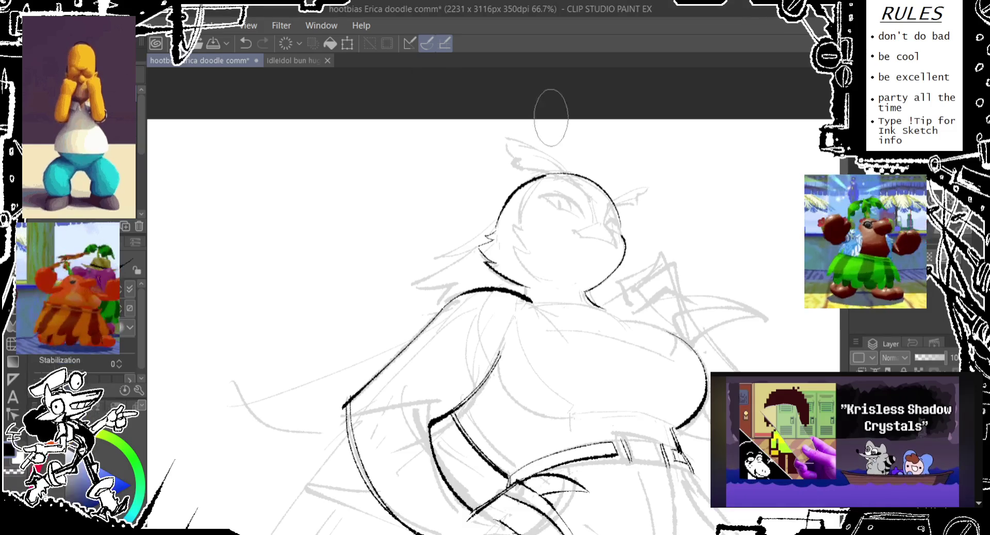
{"action": "left_click_drag", "start_coordinate": [551, 118], "coordinate": [532, 122]}
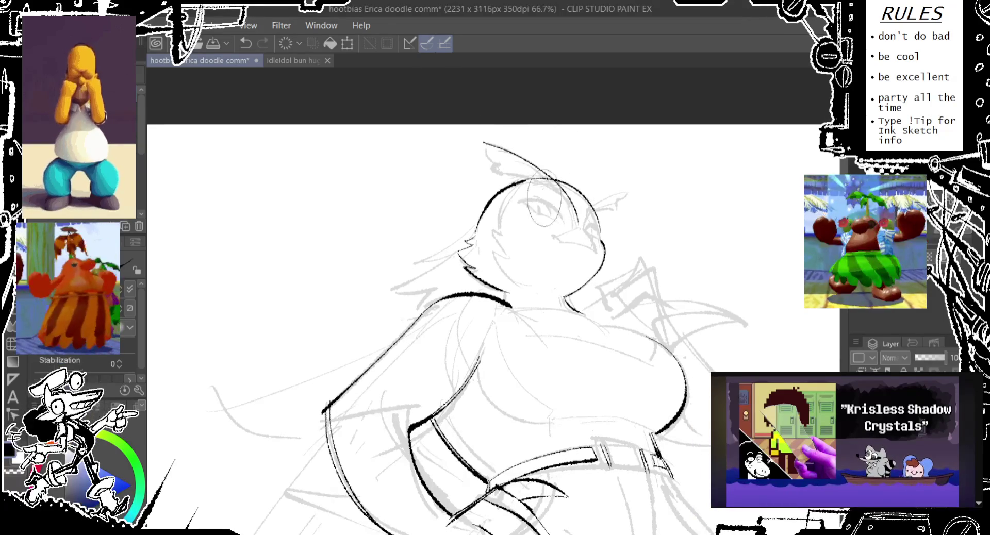
{"action": "key", "text": "ctrl+z"}
{"action": "key", "text": "ctrl+z"}
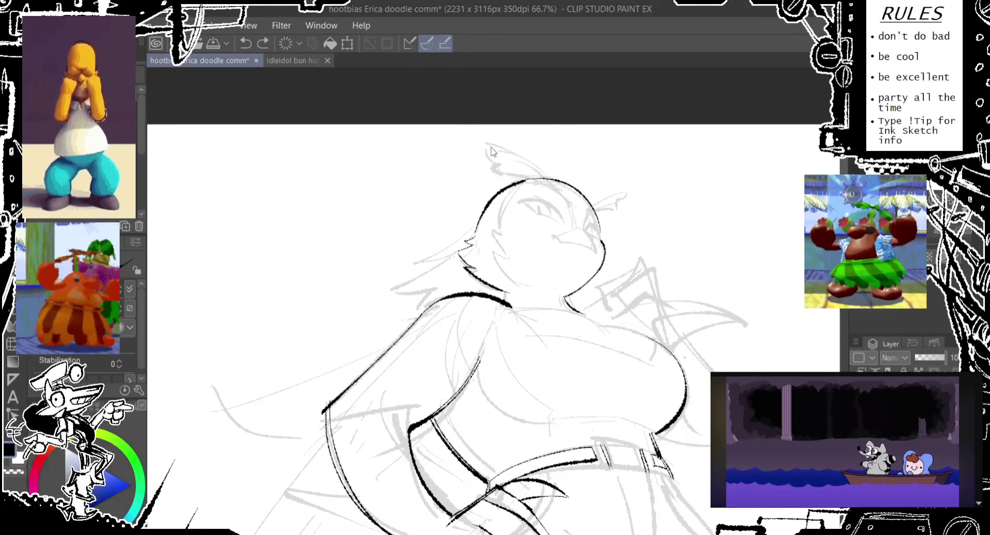
- Draw one curved stroke over the top of the head for the feather tuft
{"action": "left_click_drag", "start_coordinate": [485, 145], "coordinate": [570, 222]}
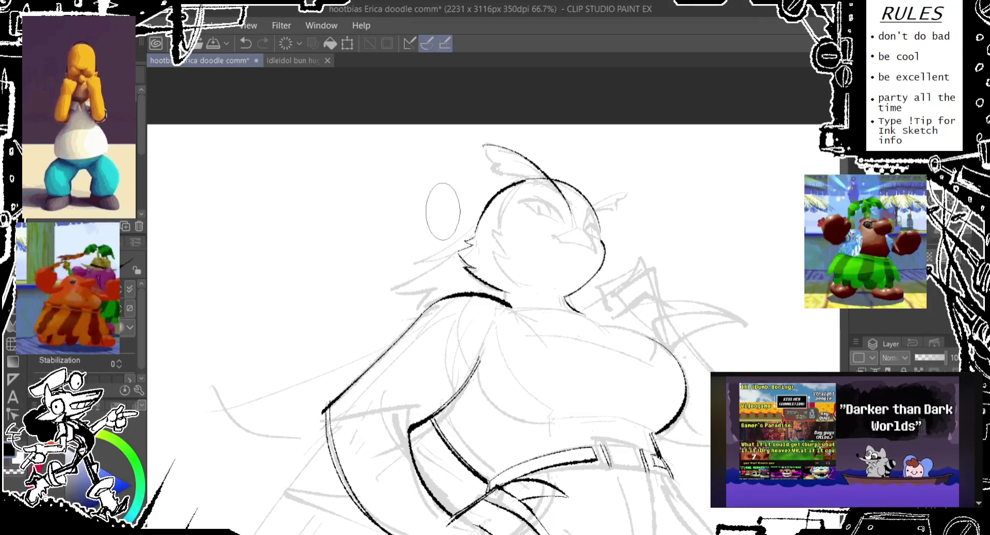
- Centre the head and ink the eye's curved line and outline
{"action": "left_click_drag", "start_coordinate": [516, 310], "coordinate": [491, 311]}
{"action": "left_click_drag", "start_coordinate": [494, 180], "coordinate": [495, 202]}
{"action": "key", "text": "ctrl+z"}
{"action": "key", "text": "ctrl+z"}
{"action": "key", "text": "ctrl+z"}
{"action": "key", "text": "ctrl+z"}
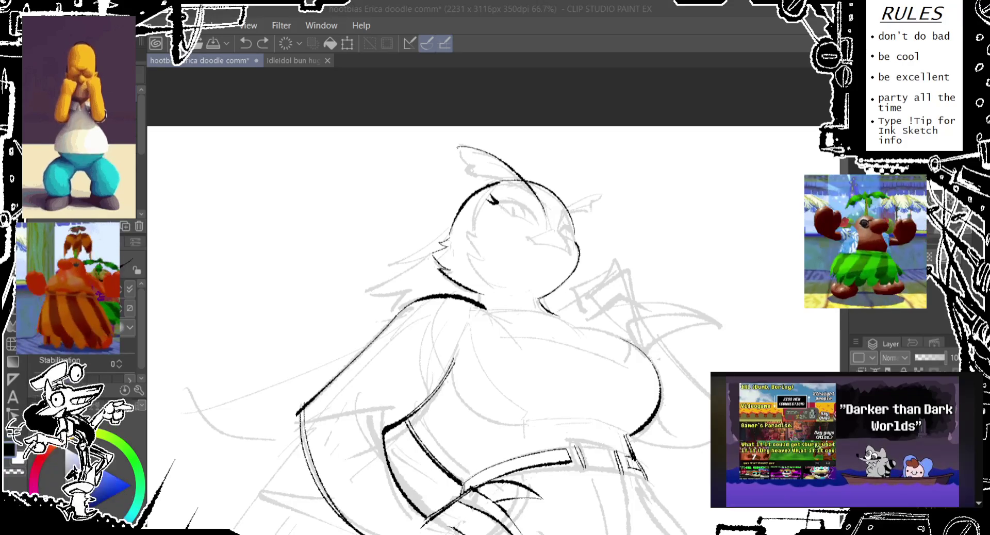
{"action": "left_click", "coordinate": [623, 9]}
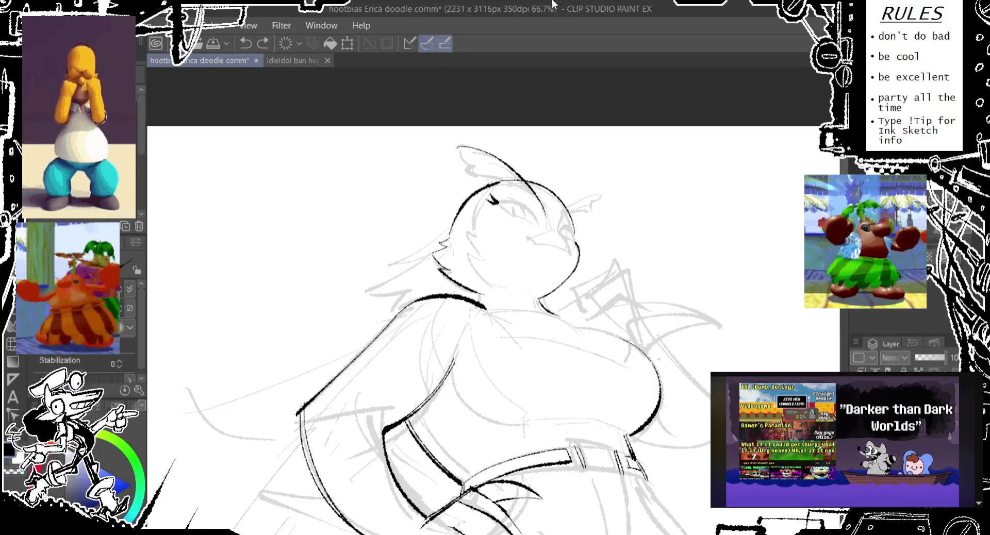
{"action": "left_click_drag", "start_coordinate": [516, 184], "coordinate": [525, 198]}
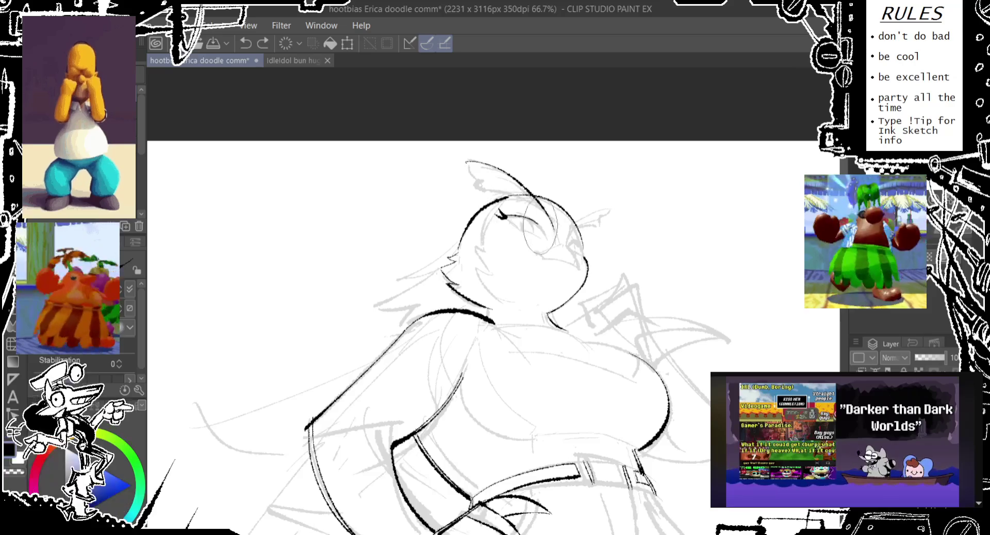
{"action": "left_click", "coordinate": [518, 223]}
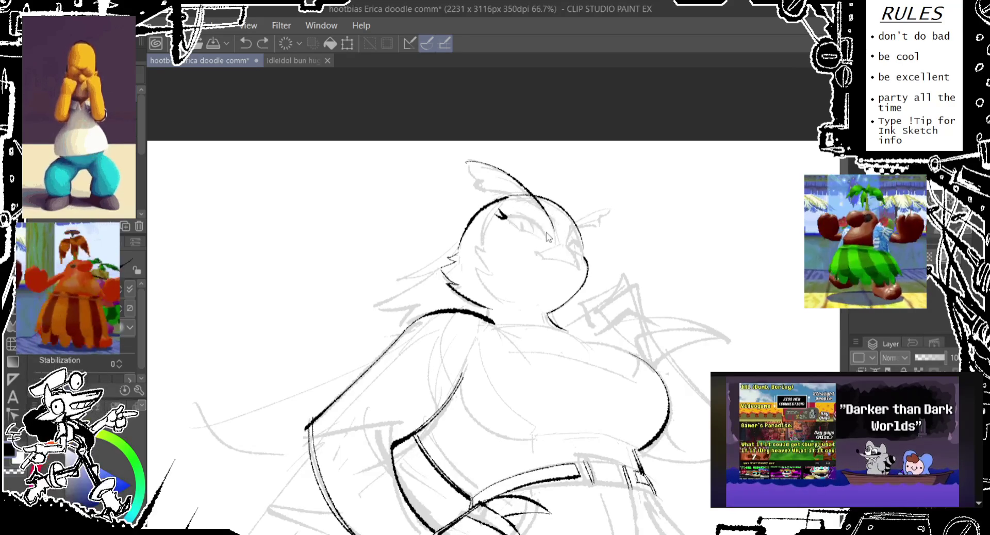
{"action": "left_click", "coordinate": [506, 215]}
{"action": "left_click_drag", "start_coordinate": [500, 214], "coordinate": [548, 245]}
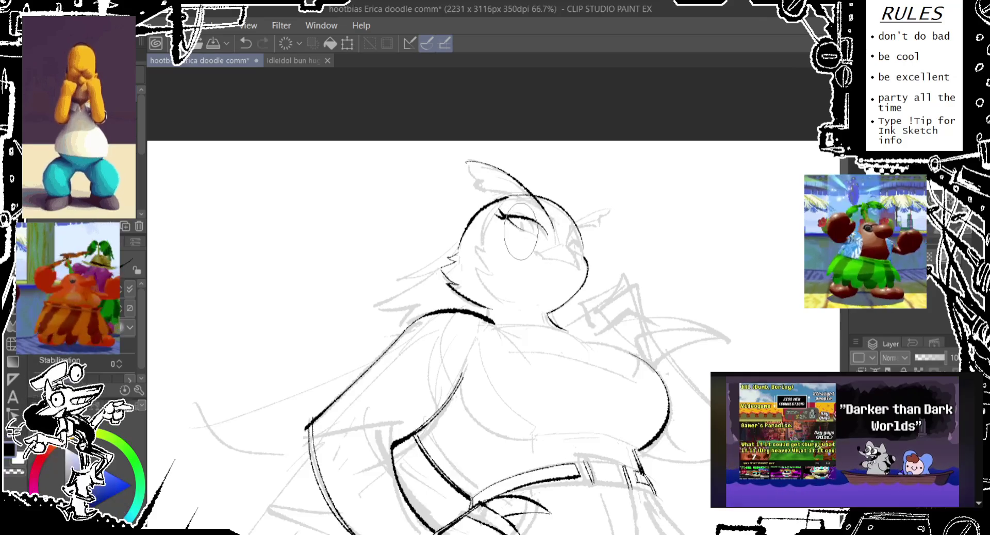
{"action": "left_click_drag", "start_coordinate": [505, 205], "coordinate": [540, 262]}
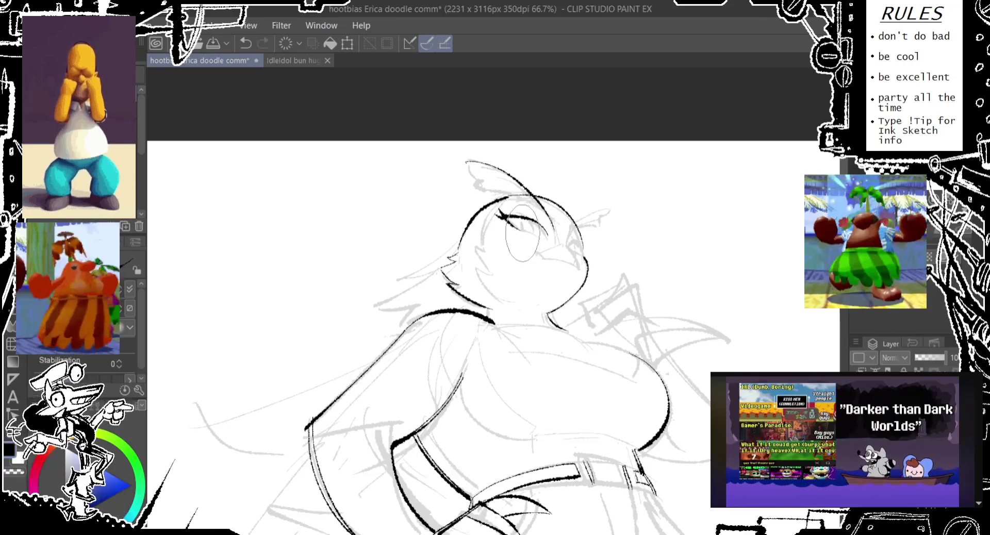
{"action": "key", "text": "ctrl+z"}
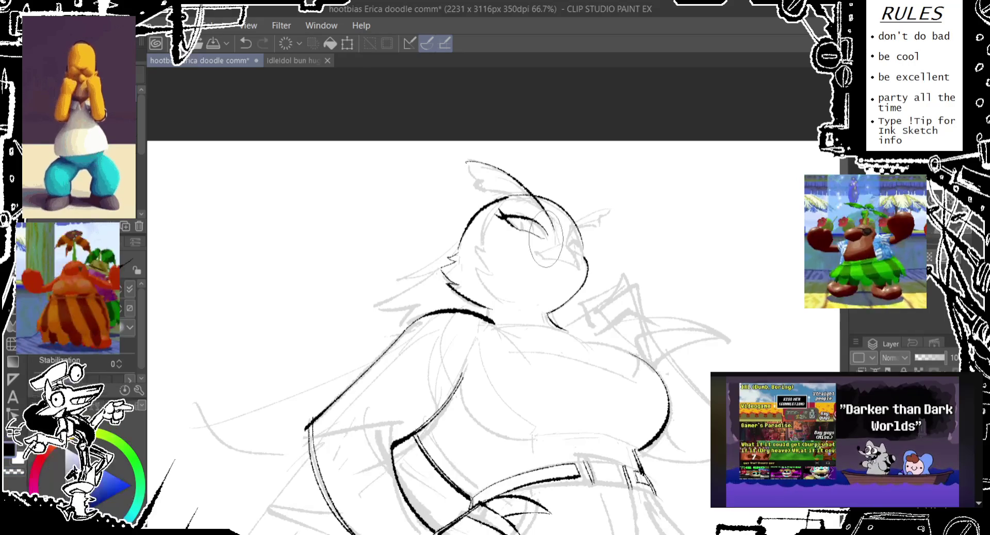
{"action": "left_click_drag", "start_coordinate": [571, 207], "coordinate": [549, 232]}
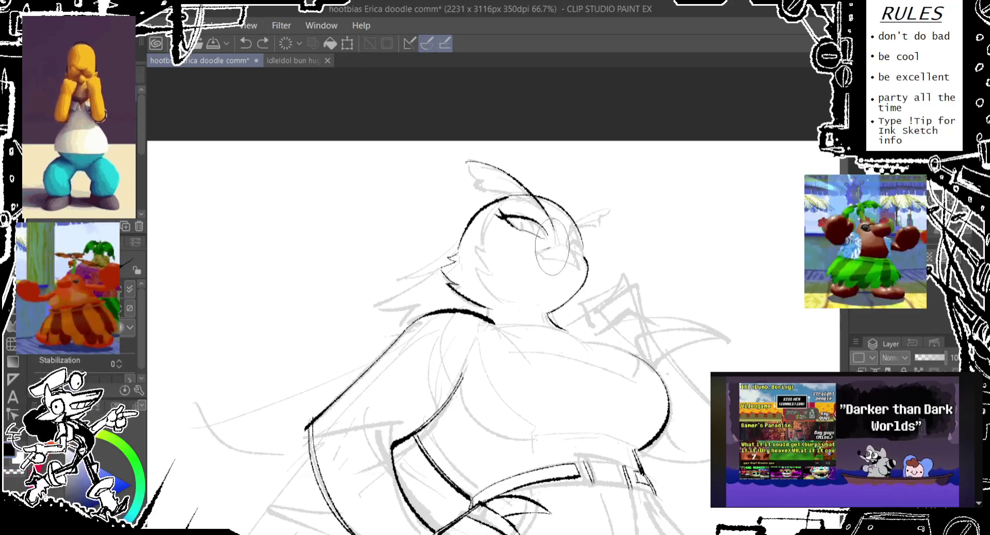
{"action": "left_click_drag", "start_coordinate": [566, 245], "coordinate": [576, 270]}
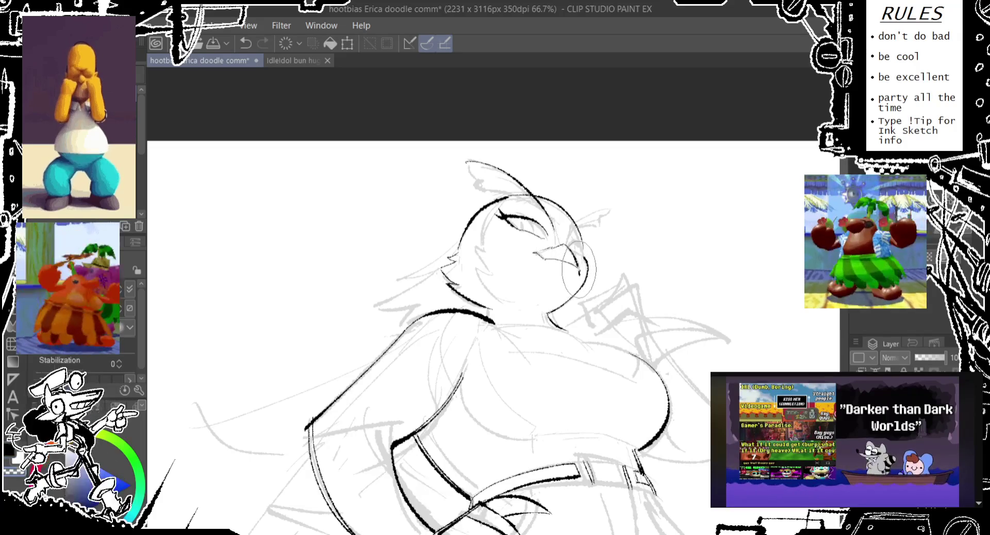
- Ink the beak's upper edge and lines, redrawing the beak-side strokes
{"action": "left_click_drag", "start_coordinate": [576, 277], "coordinate": [581, 250]}
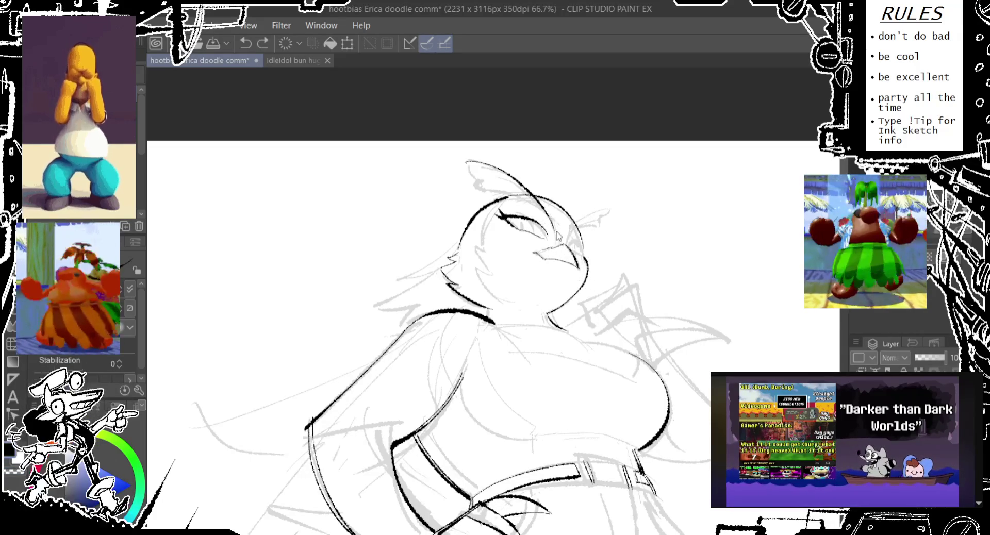
{"action": "left_click_drag", "start_coordinate": [558, 236], "coordinate": [541, 256]}
{"action": "key", "text": "ctrl+z"}
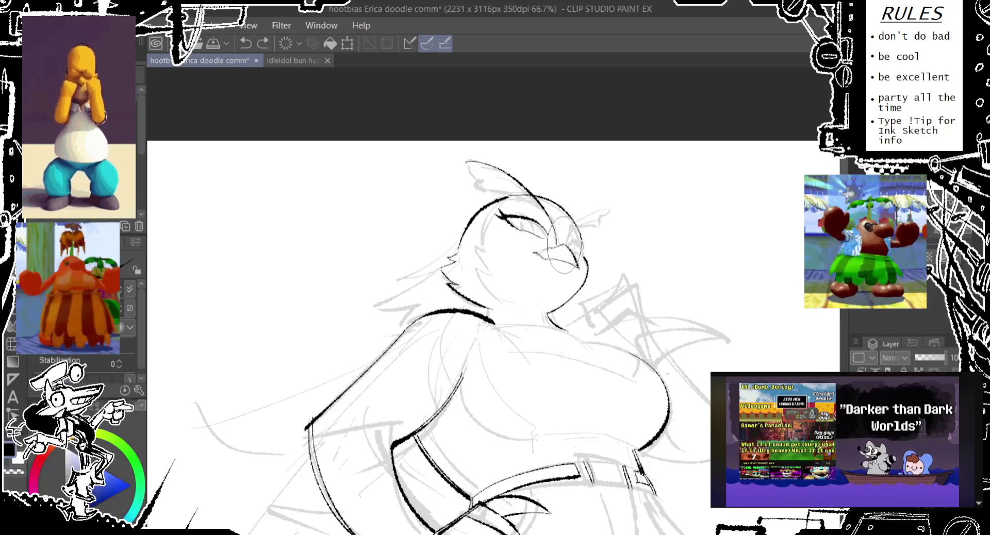
{"action": "left_click_drag", "start_coordinate": [564, 243], "coordinate": [567, 247]}
{"action": "key", "text": "ctrl+z"}
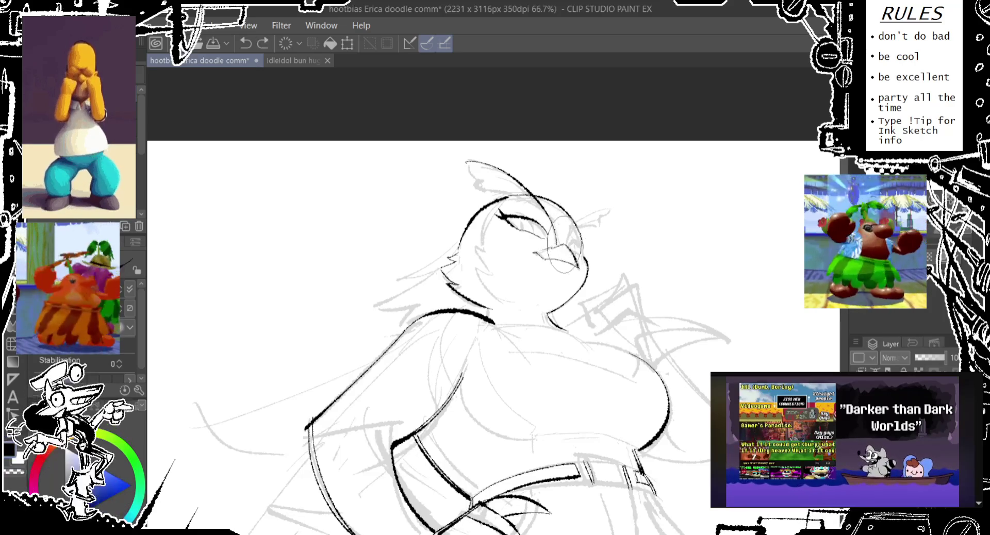
{"action": "left_click_drag", "start_coordinate": [575, 197], "coordinate": [570, 250]}
{"action": "key", "text": "ctrl+z"}
{"action": "left_click_drag", "start_coordinate": [555, 194], "coordinate": [547, 247]}
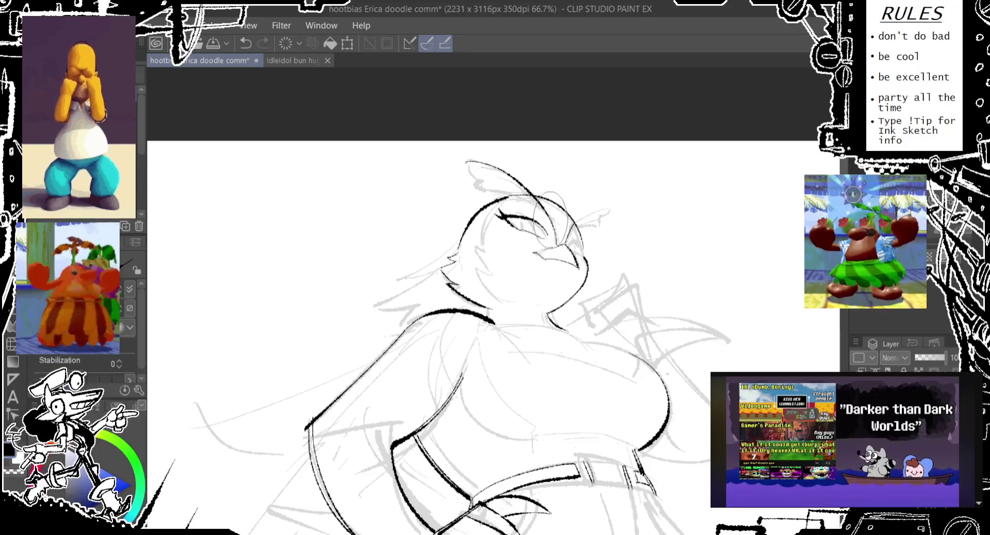
{"action": "key", "text": "ctrl+z"}
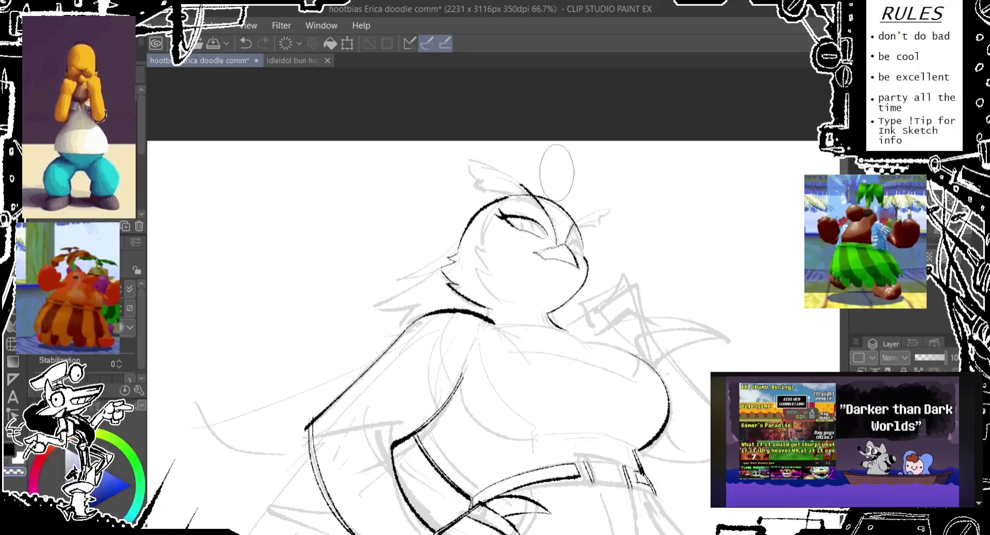
- Ink the curved feather tuft on top of the head, retrying it several times
{"action": "mouse_move", "coordinate": [480, 154]}
{"action": "left_mouse_down"}
{"action": "mouse_move", "coordinate": [467, 164]}
{"action": "mouse_move", "coordinate": [480, 178]}
{"action": "left_mouse_up"}
{"action": "key", "text": "ctrl+z"}
{"action": "key", "text": "ctrl+z"}
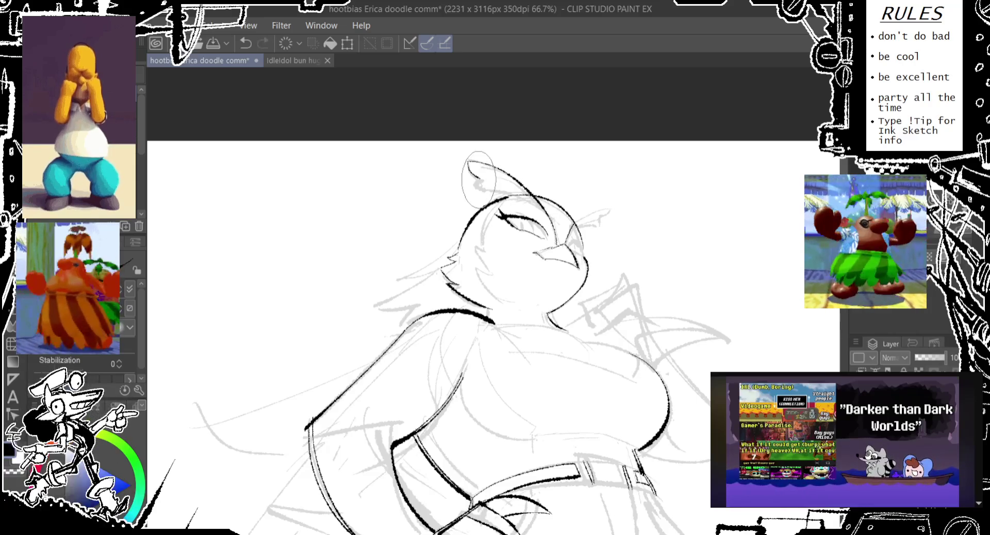
{"action": "key", "text": "ctrl+z"}
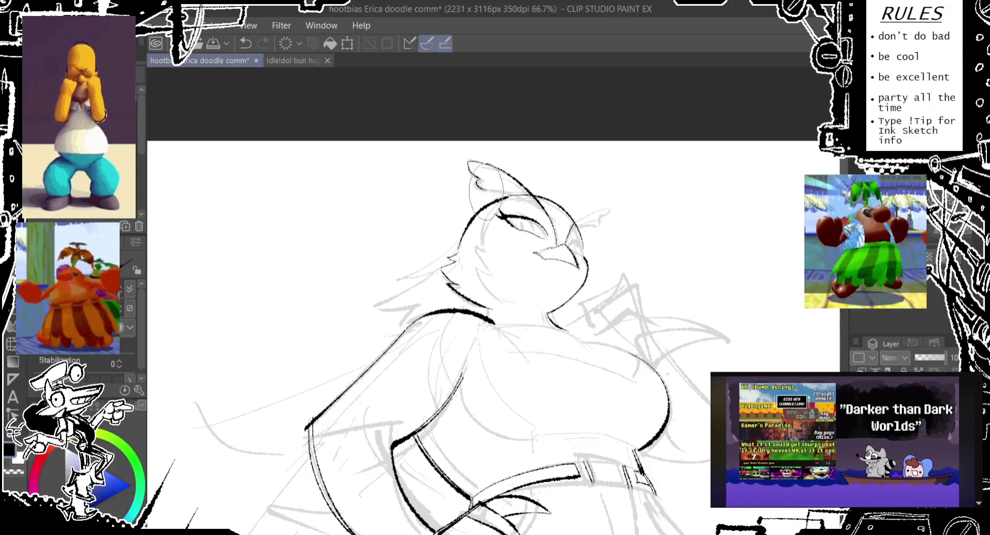
{"action": "left_click_drag", "start_coordinate": [469, 161], "coordinate": [545, 234]}
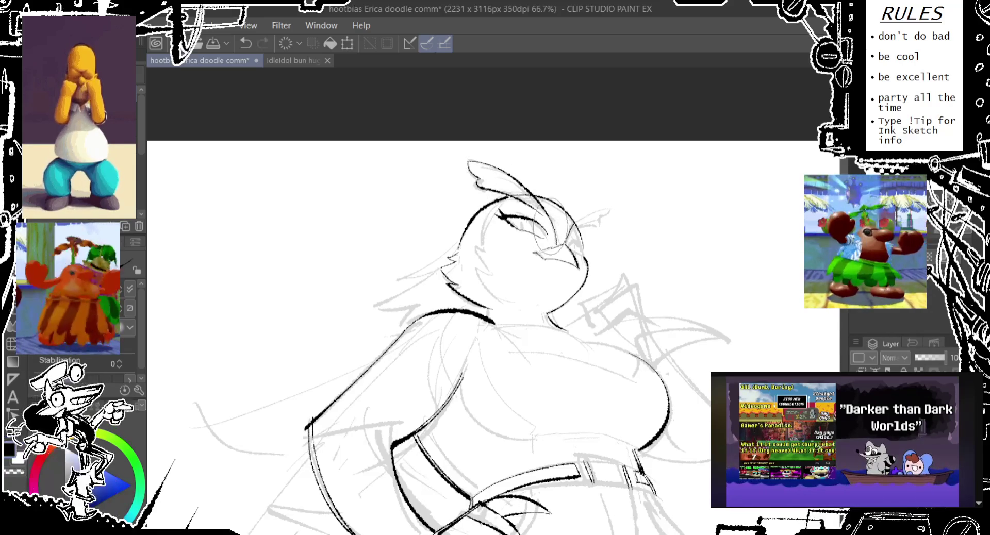
{"action": "key", "text": "ctrl+z"}
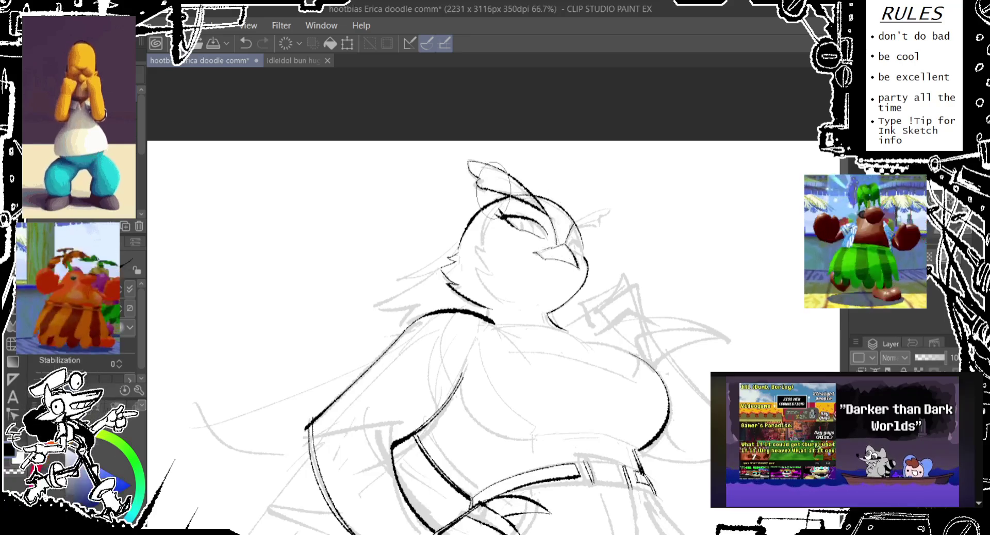
{"action": "left_click_drag", "start_coordinate": [485, 166], "coordinate": [565, 235]}
{"action": "key", "text": "ctrl+z"}
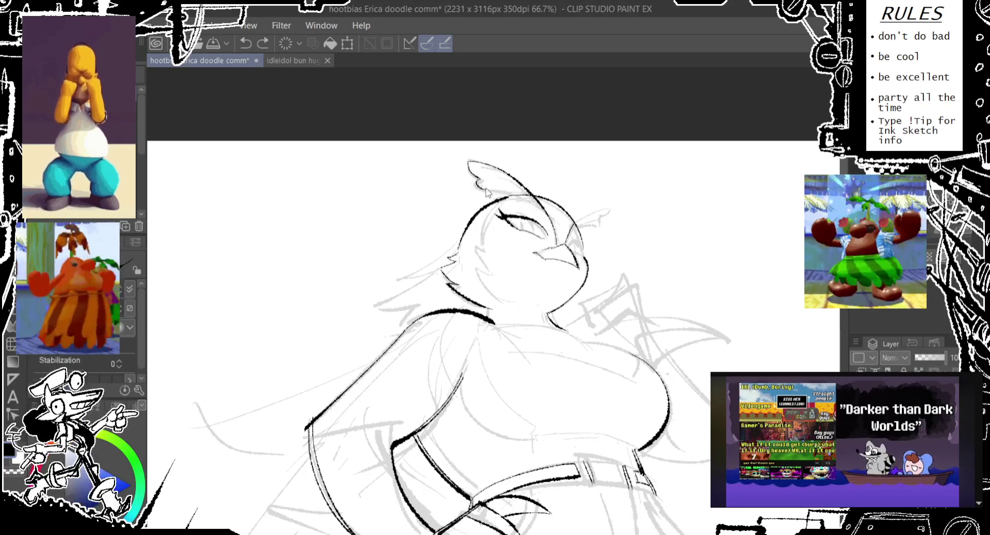
{"action": "left_click_drag", "start_coordinate": [470, 164], "coordinate": [539, 198]}
{"action": "key", "text": "ctrl+z"}
{"action": "left_click_drag", "start_coordinate": [470, 164], "coordinate": [539, 199]}
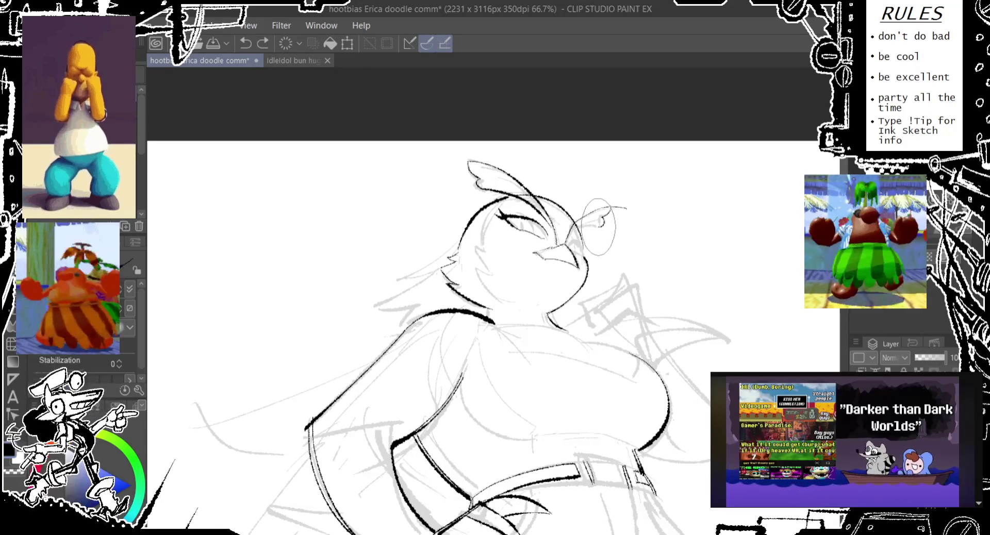
{"action": "key", "text": "ctrl+z"}
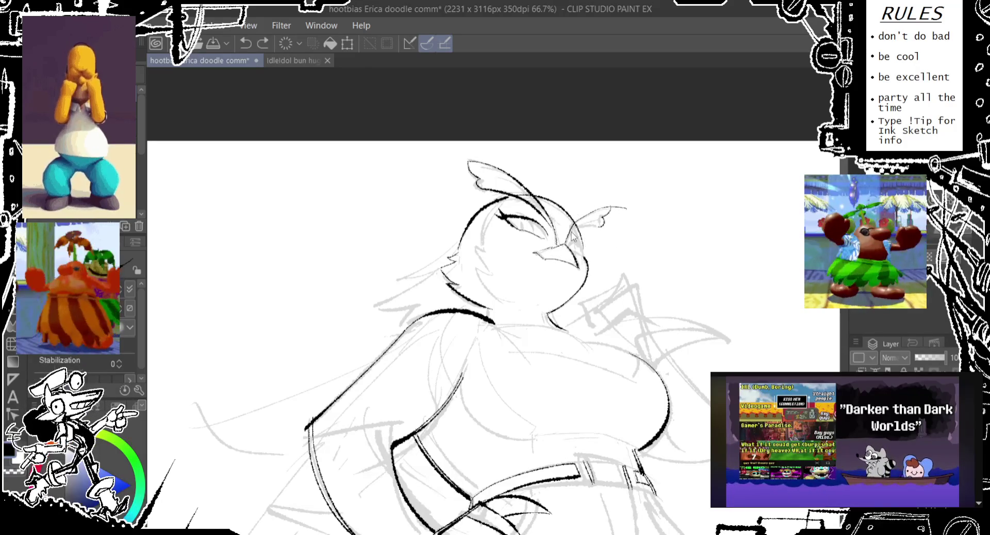
- Try inking the feather beside the eye, then undo it
{"action": "left_click_drag", "start_coordinate": [585, 227], "coordinate": [593, 242]}
{"action": "key", "text": "ctrl+z"}
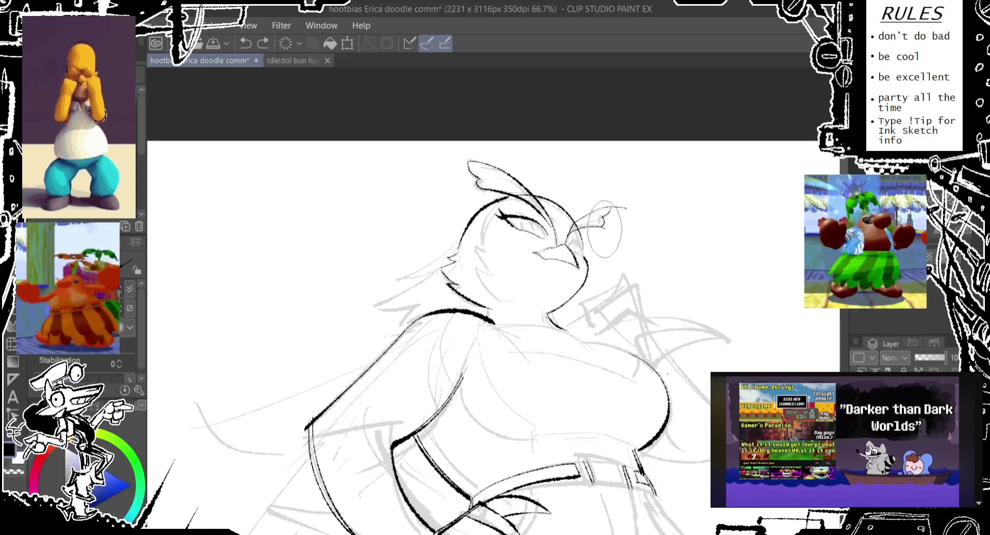
{"action": "mouse_move", "coordinate": [609, 206]}
{"action": "left_mouse_down"}
{"action": "mouse_move", "coordinate": [593, 222]}
{"action": "mouse_move", "coordinate": [625, 208]}
{"action": "mouse_move", "coordinate": [609, 182]}
{"action": "mouse_move", "coordinate": [578, 201]}
{"action": "left_mouse_up"}
{"action": "key", "text": "ctrl+z"}
{"action": "key", "text": "ctrl+z"}
{"action": "key", "text": "ctrl+z"}
{"action": "key", "text": "ctrl+z"}
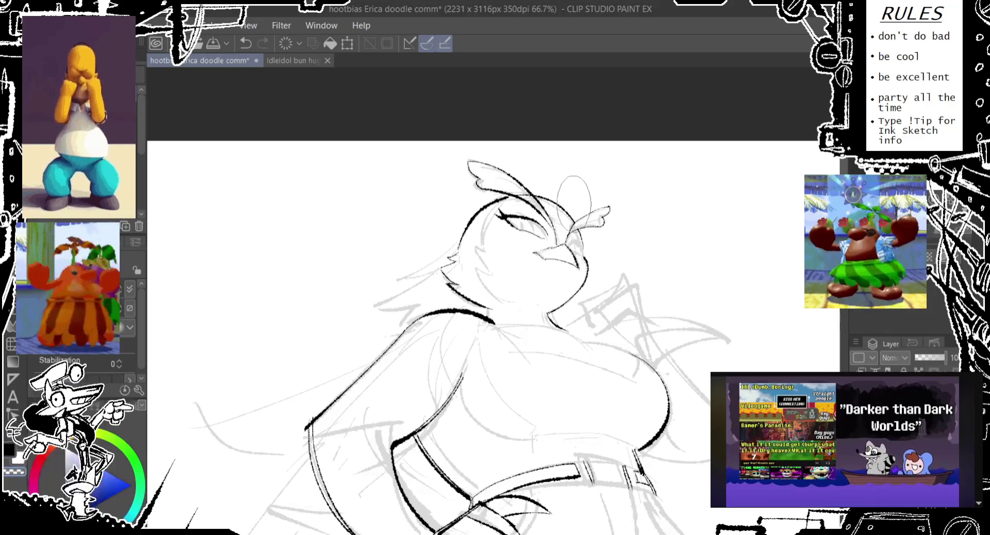
{"action": "key", "text": "ctrl+z"}
- Ink a tall feather line on the upper head, redrawing it repeatedly
{"action": "left_click_drag", "start_coordinate": [516, 178], "coordinate": [536, 229]}
{"action": "key", "text": "ctrl+z"}
{"action": "left_click_drag", "start_coordinate": [518, 170], "coordinate": [539, 222]}
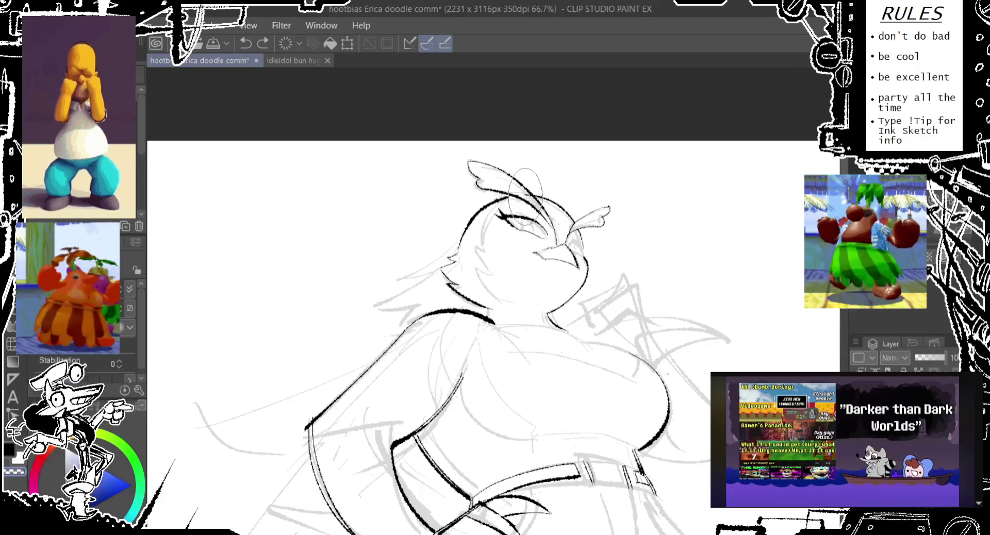
{"action": "key", "text": "ctrl+z"}
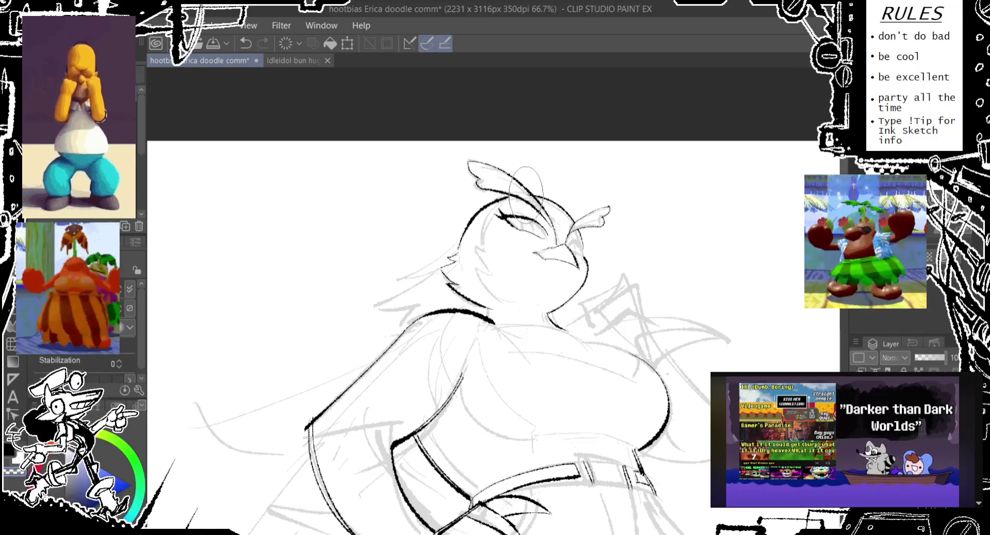
{"action": "key", "text": "ctrl+z"}
{"action": "left_click_drag", "start_coordinate": [521, 168], "coordinate": [541, 207]}
{"action": "key", "text": "ctrl+z"}
{"action": "left_click_drag", "start_coordinate": [520, 162], "coordinate": [539, 209]}
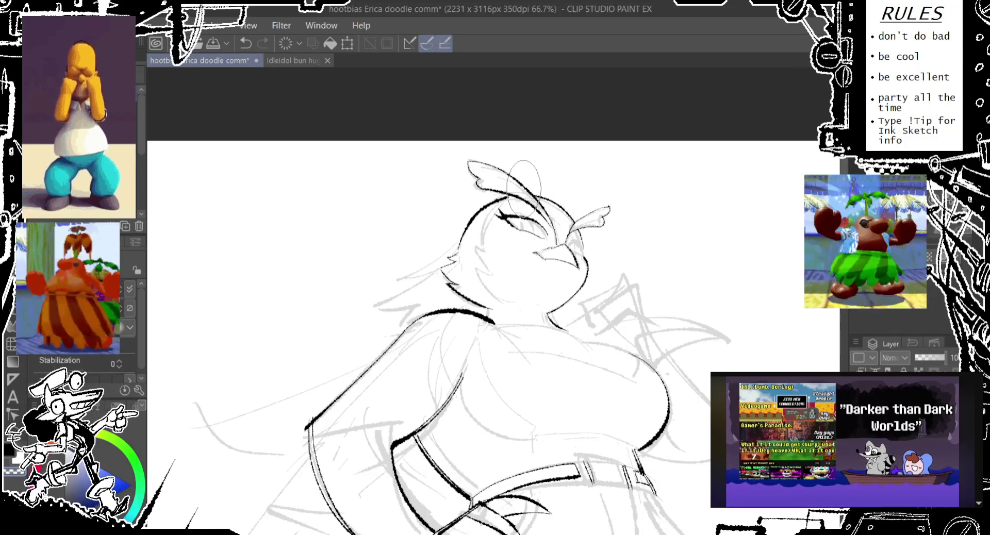
{"action": "key", "text": "ctrl+z"}
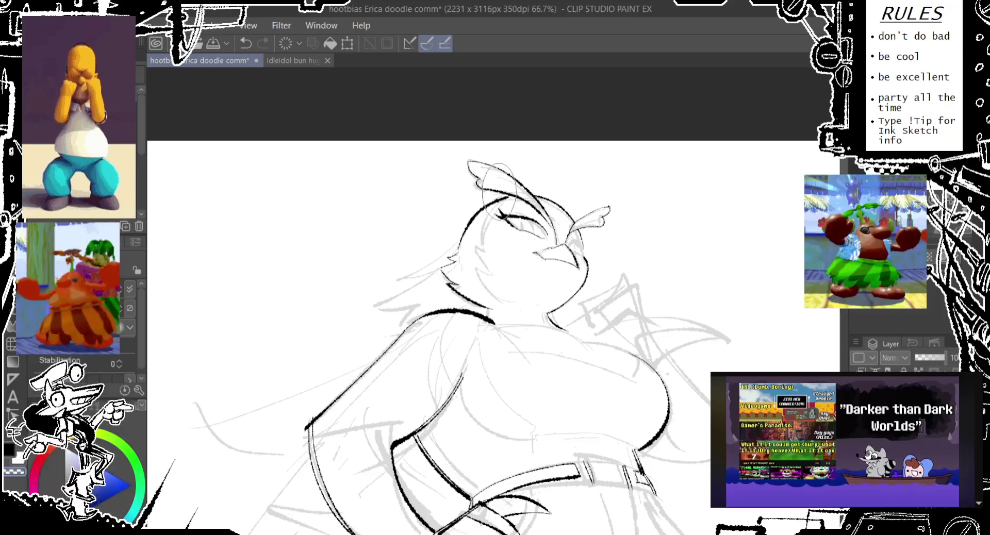
- Retry the head feather further left, then scroll the view down
{"action": "left_click_drag", "start_coordinate": [487, 175], "coordinate": [493, 227]}
{"action": "key", "text": "ctrl+z"}
{"action": "left_click_drag", "start_coordinate": [490, 173], "coordinate": [523, 227]}
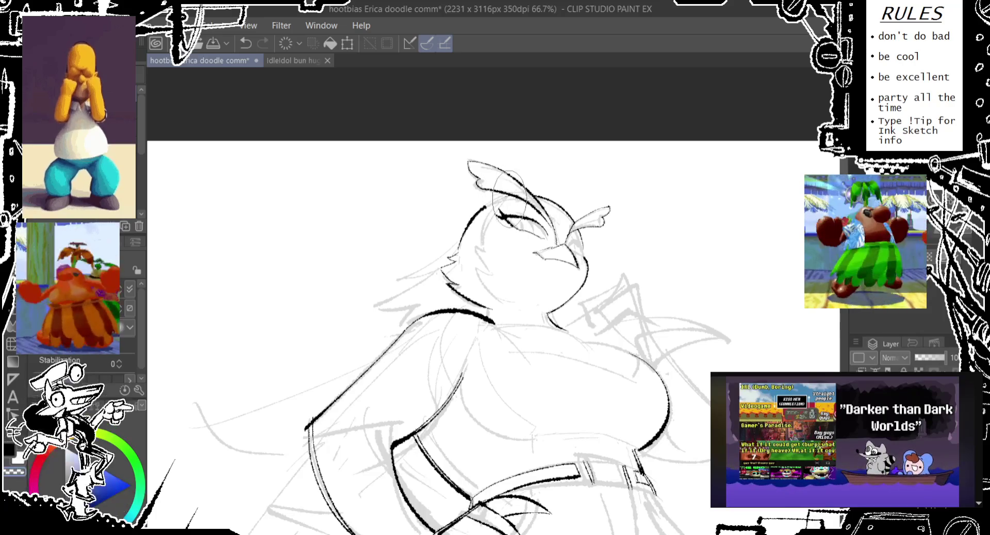
{"action": "key", "text": "ctrl+z"}
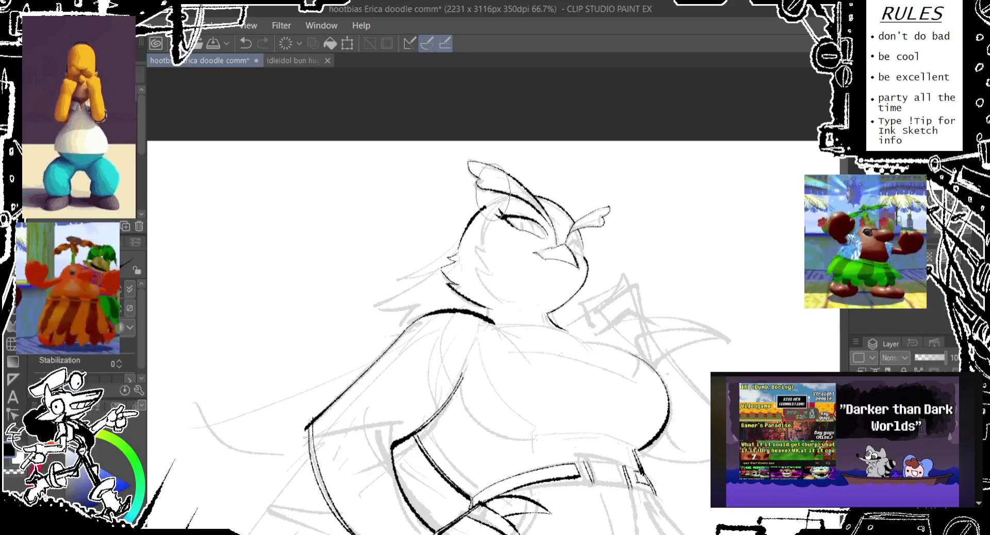
{"action": "key", "text": "ctrl+z"}
{"action": "left_click_drag", "start_coordinate": [497, 169], "coordinate": [485, 232]}
{"action": "key", "text": "ctrl+z"}
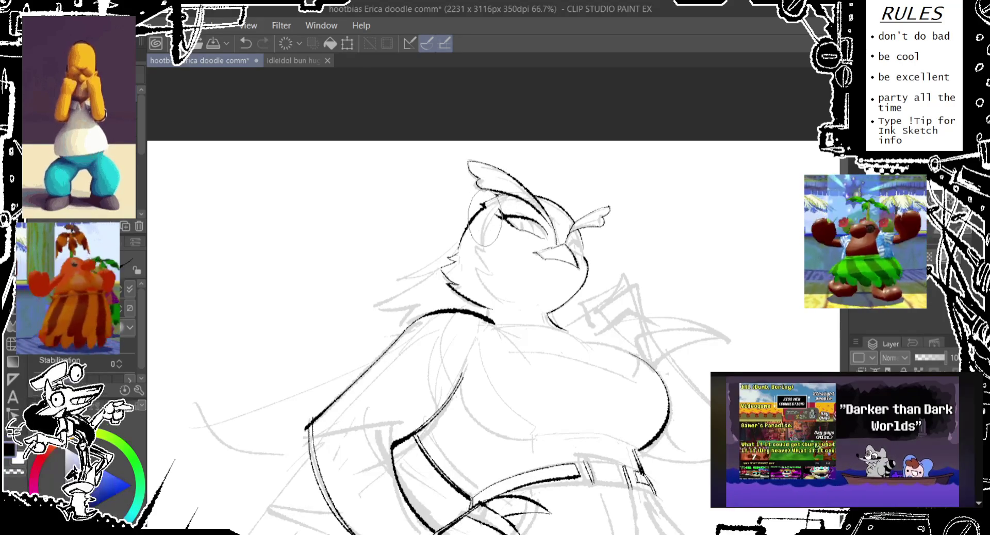
{"action": "scroll", "coordinate": [490, 335], "scroll_direction": "down", "scroll_amount": 3}
- Ink a hair feather at the back of the owl's head, retrying until it sits right
{"action": "key", "text": "ctrl+z"}
{"action": "left_click_drag", "start_coordinate": [477, 152], "coordinate": [485, 207]}
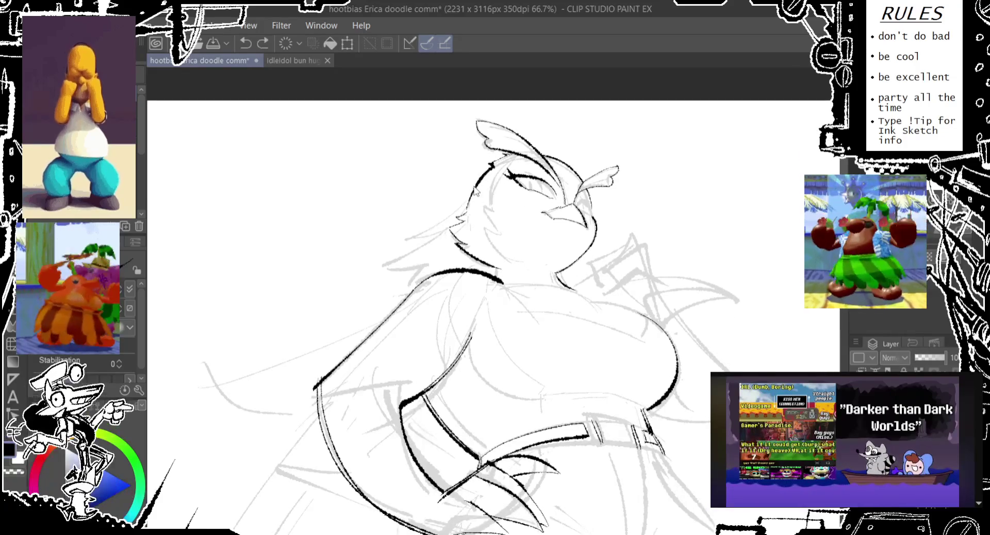
{"action": "key", "text": "ctrl+z"}
{"action": "left_click_drag", "start_coordinate": [477, 159], "coordinate": [482, 213]}
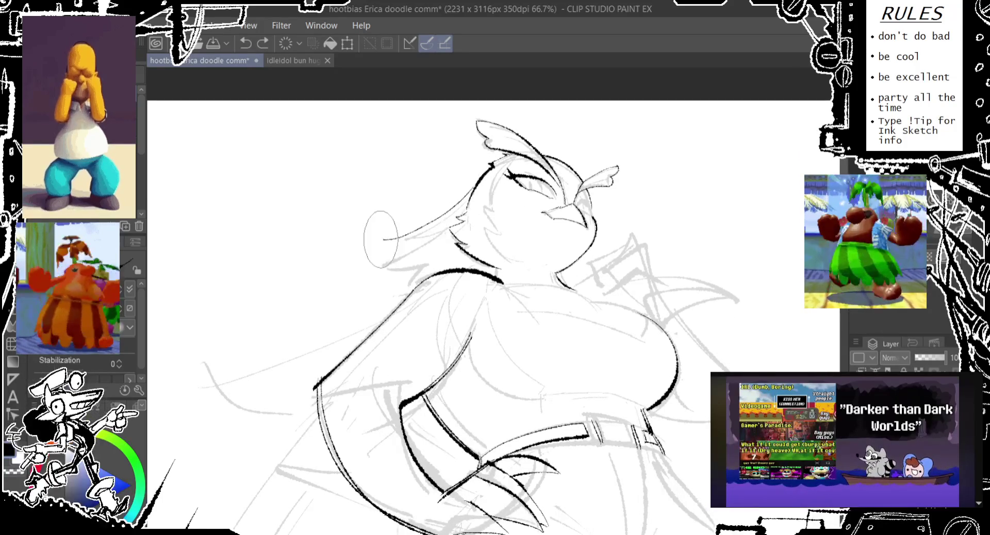
{"action": "key", "text": "ctrl+z"}
{"action": "mouse_move", "coordinate": [400, 208]}
{"action": "left_mouse_down"}
{"action": "mouse_move", "coordinate": [415, 233]}
{"action": "mouse_move", "coordinate": [394, 242]}
{"action": "left_mouse_up"}
{"action": "key", "text": "ctrl+z"}
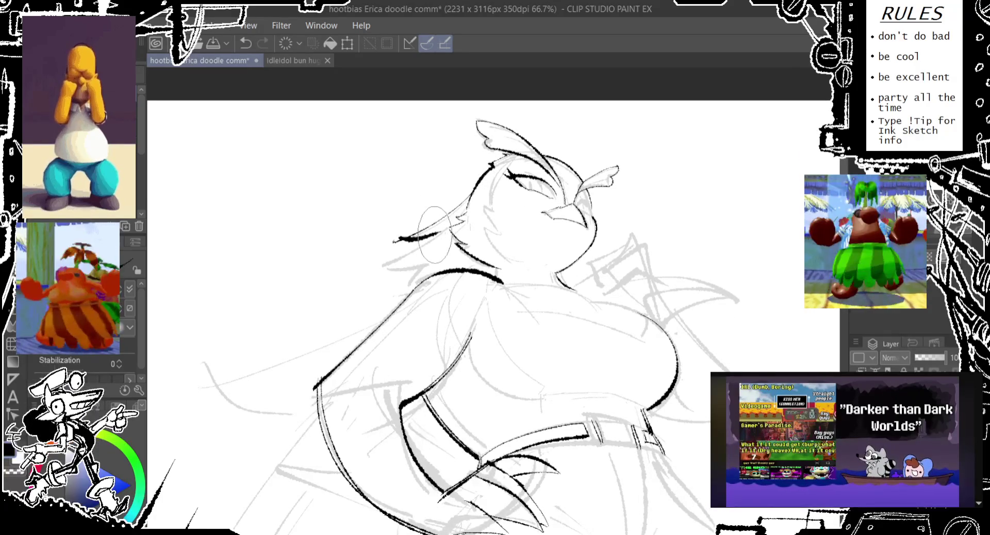
{"action": "key", "text": "ctrl+z"}
{"action": "left_click_drag", "start_coordinate": [433, 210], "coordinate": [401, 240]}
{"action": "key", "text": "ctrl+z"}
{"action": "key", "text": "ctrl+z"}
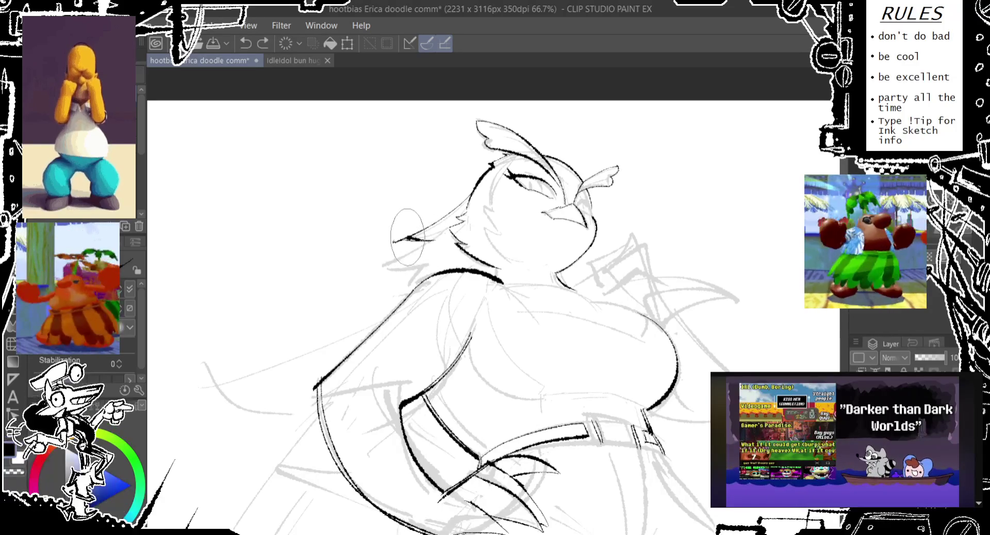
{"action": "left_click_drag", "start_coordinate": [428, 211], "coordinate": [405, 240]}
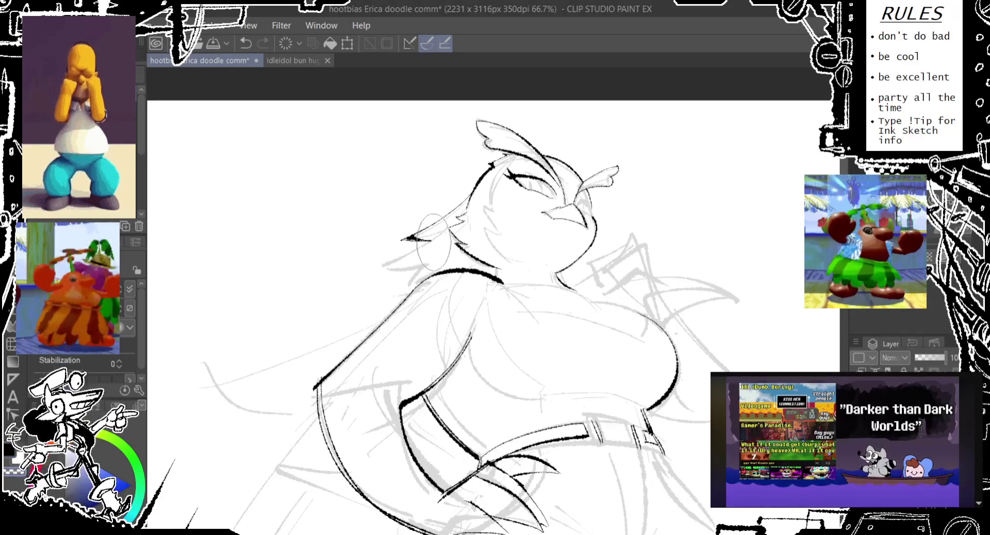
- Ink the pointed hair tip left of the head, redrawing its shape several times
{"action": "key", "text": "ctrl+z"}
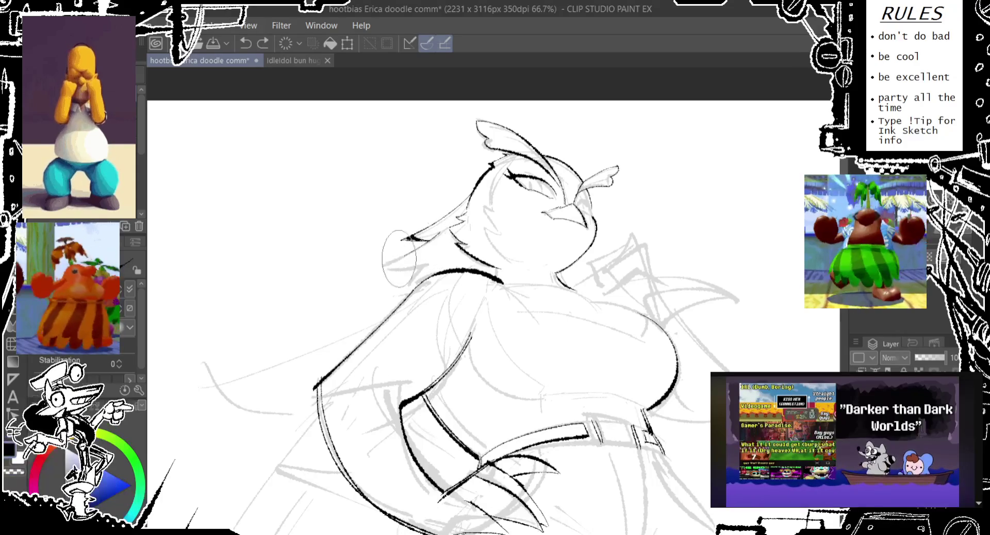
{"action": "mouse_move", "coordinate": [390, 236]}
{"action": "left_mouse_down"}
{"action": "mouse_move", "coordinate": [374, 267]}
{"action": "mouse_move", "coordinate": [398, 288]}
{"action": "left_mouse_up"}
{"action": "key", "text": "ctrl+z"}
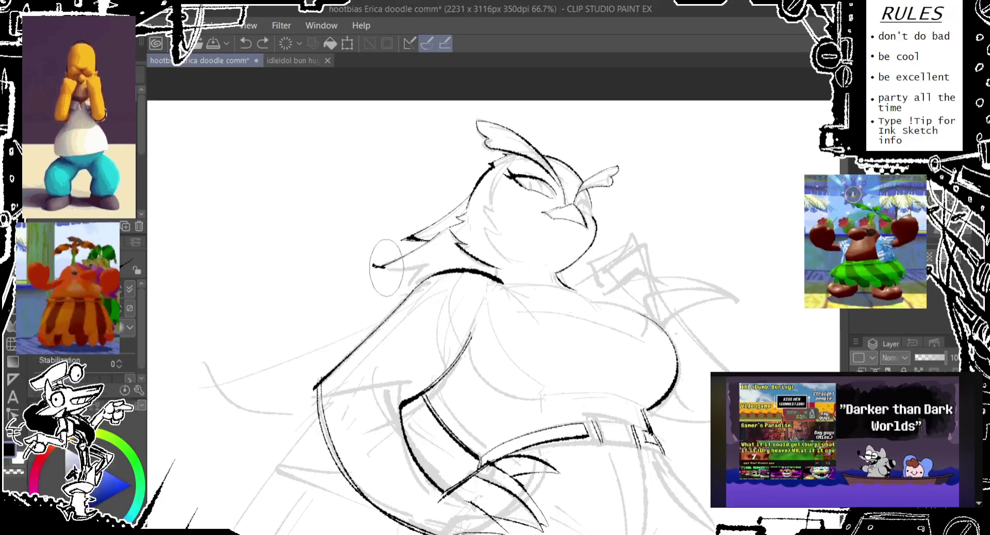
{"action": "left_click_drag", "start_coordinate": [428, 238], "coordinate": [413, 284]}
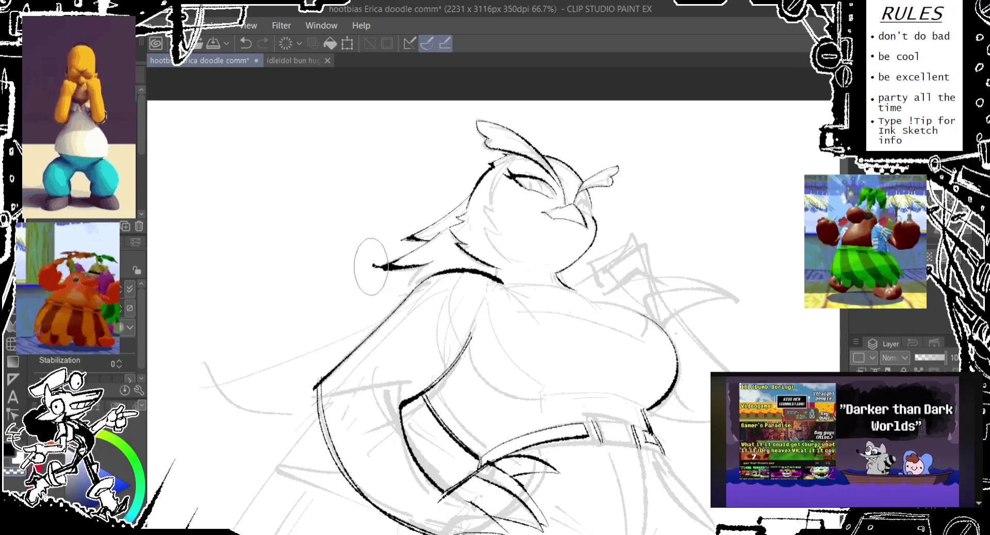
{"action": "left_click_drag", "start_coordinate": [379, 240], "coordinate": [392, 266]}
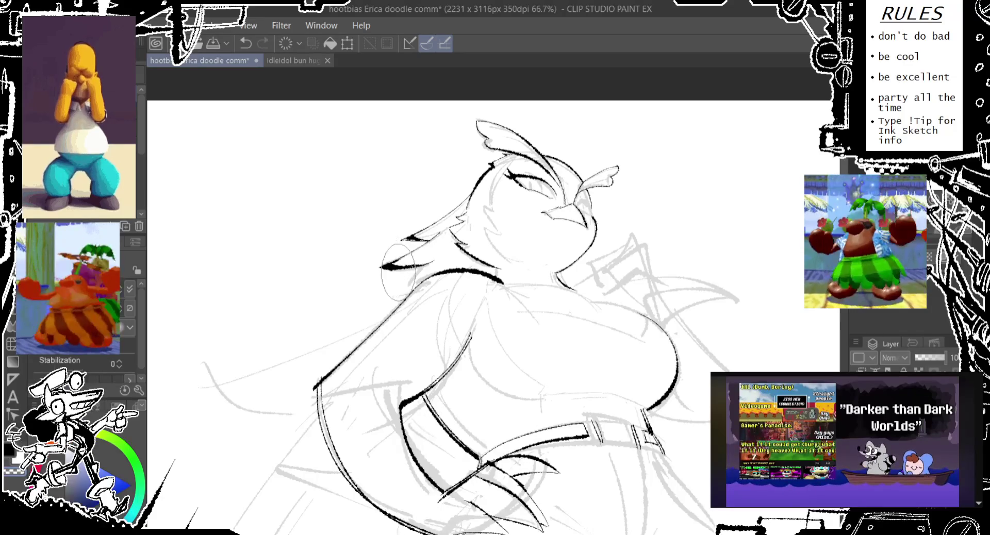
{"action": "key", "text": "ctrl+z"}
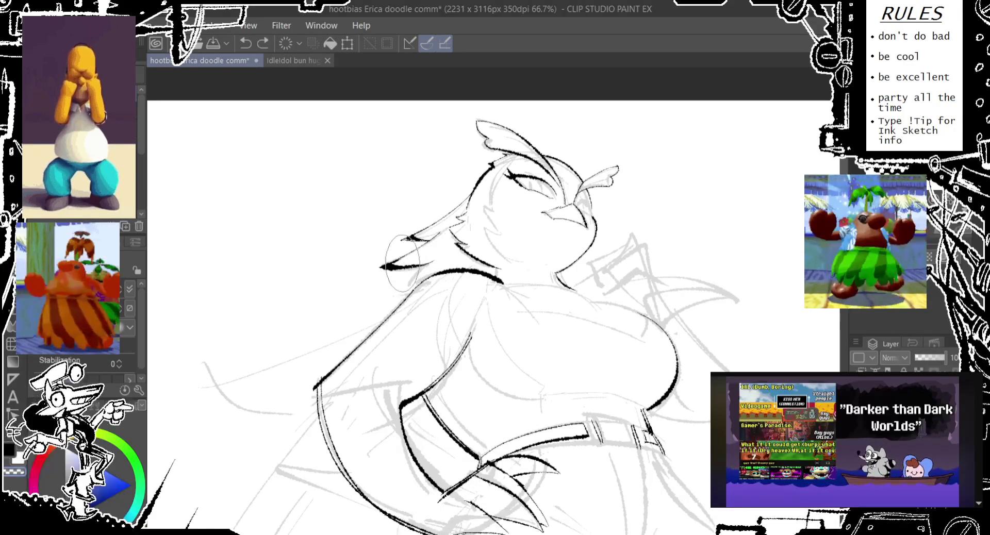
{"action": "left_click_drag", "start_coordinate": [413, 264], "coordinate": [381, 268]}
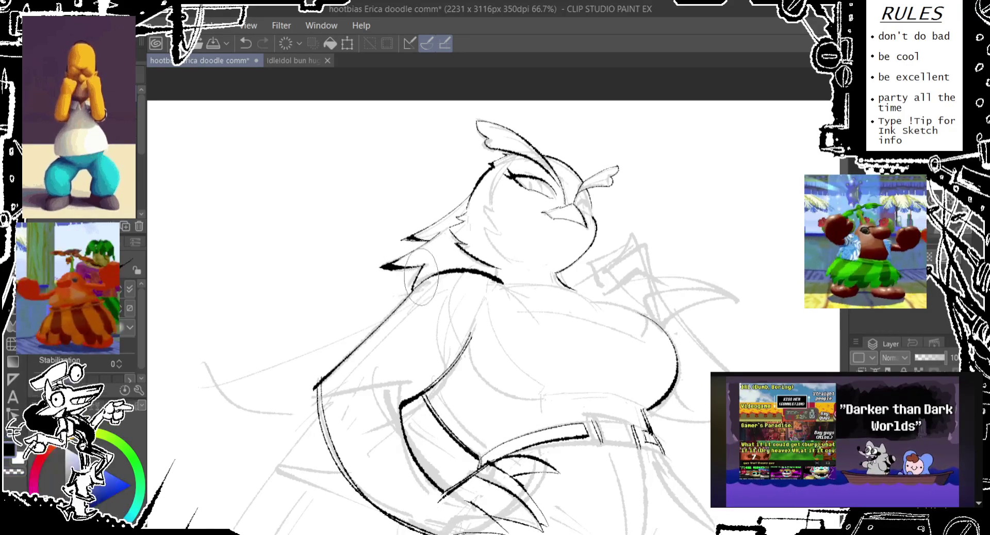
{"action": "key", "text": "ctrl+z"}
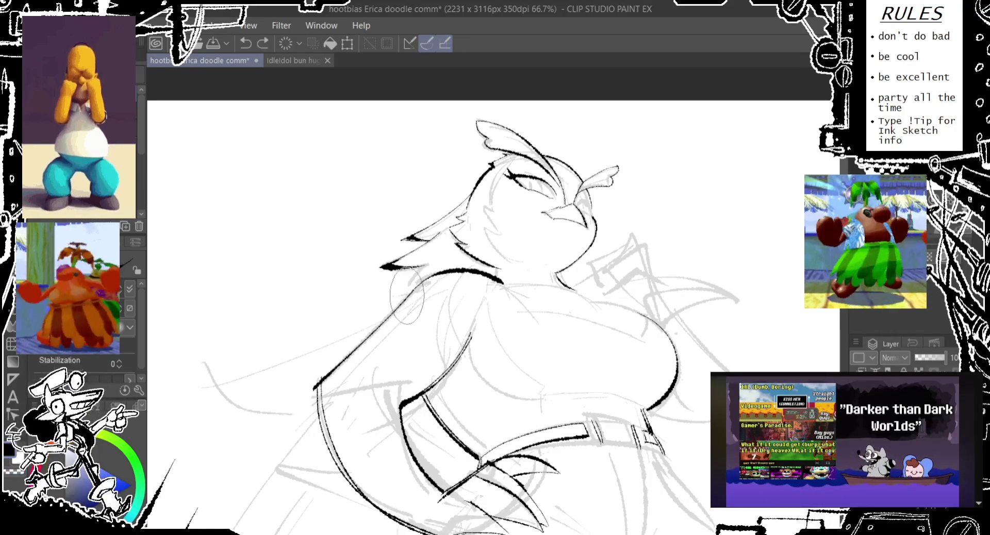
{"action": "left_click_drag", "start_coordinate": [428, 264], "coordinate": [392, 269]}
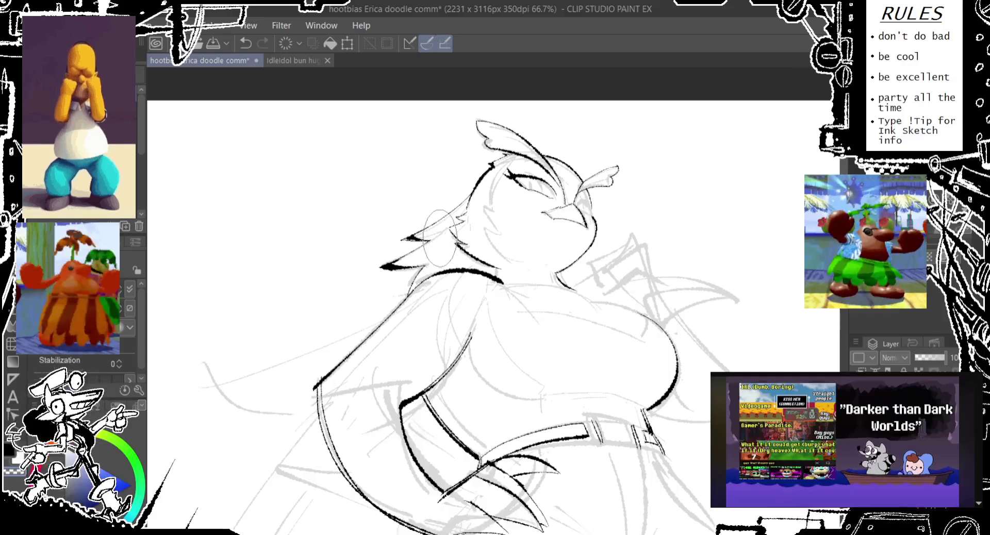
{"action": "left_click_drag", "start_coordinate": [570, 242], "coordinate": [482, 232]}
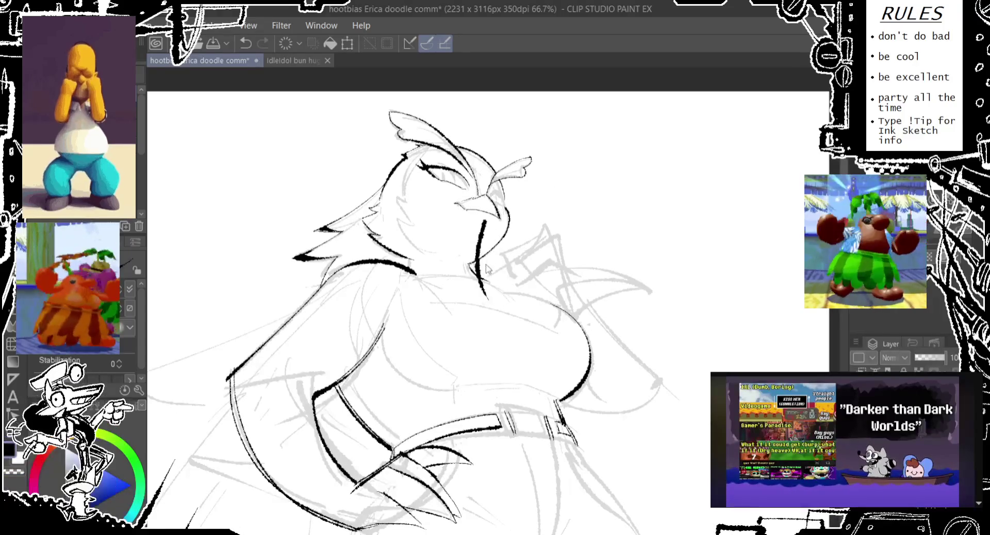
{"action": "key", "text": "ctrl+z"}
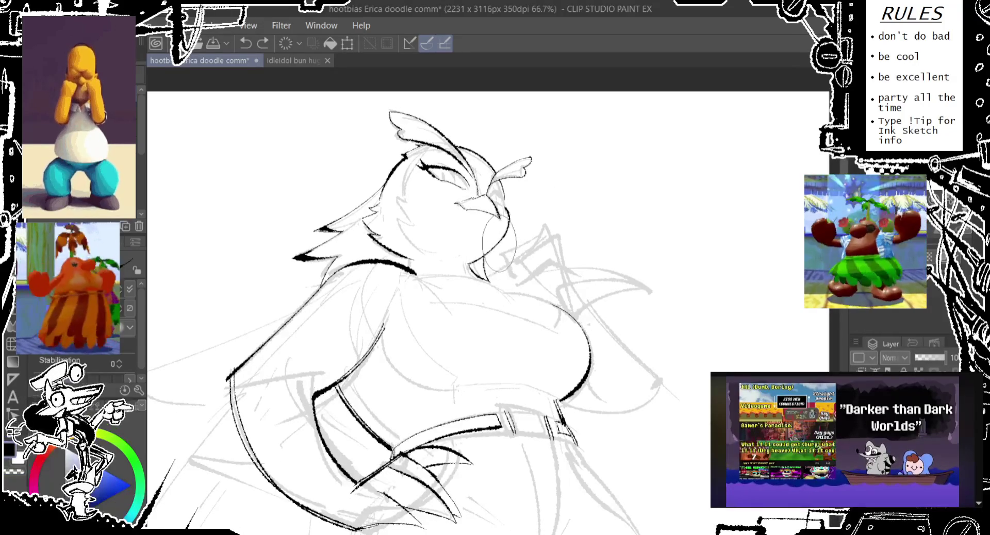
- Ink the left outline of the face, retrying the long stroke a few times
{"action": "mouse_move", "coordinate": [523, 245]}
{"action": "left_mouse_down"}
{"action": "mouse_move", "coordinate": [545, 195]}
{"action": "mouse_move", "coordinate": [532, 203]}
{"action": "left_mouse_up"}
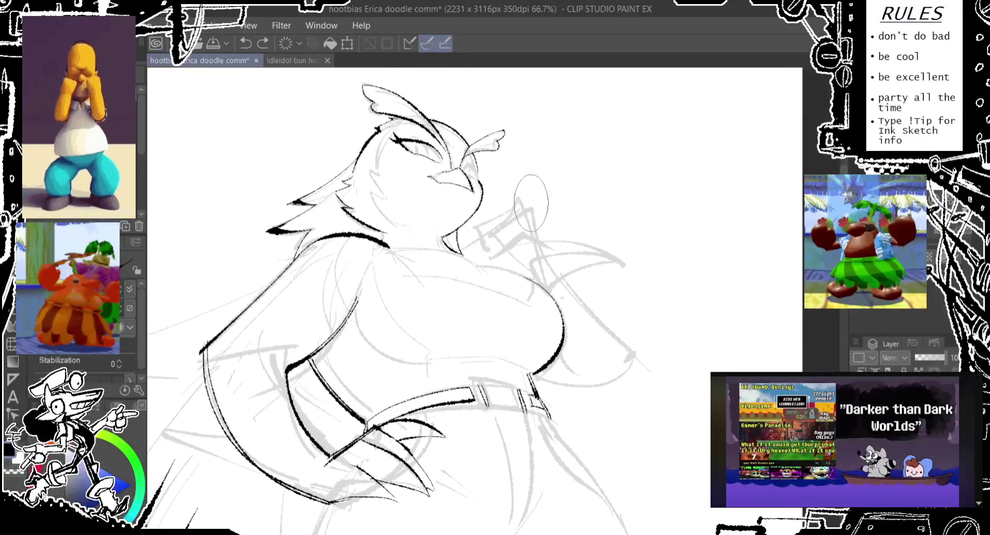
{"action": "left_click_drag", "start_coordinate": [469, 250], "coordinate": [437, 256]}
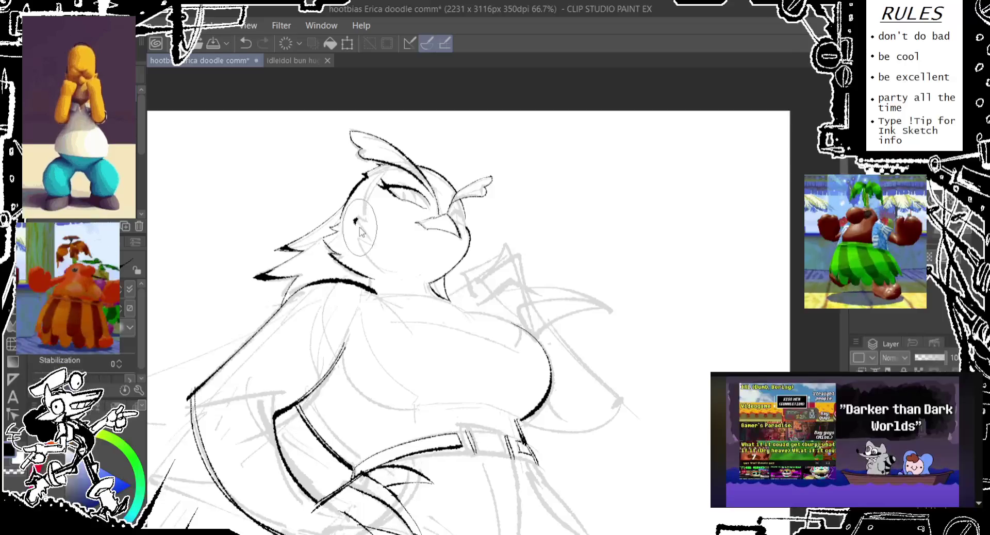
{"action": "left_click_drag", "start_coordinate": [364, 226], "coordinate": [396, 168]}
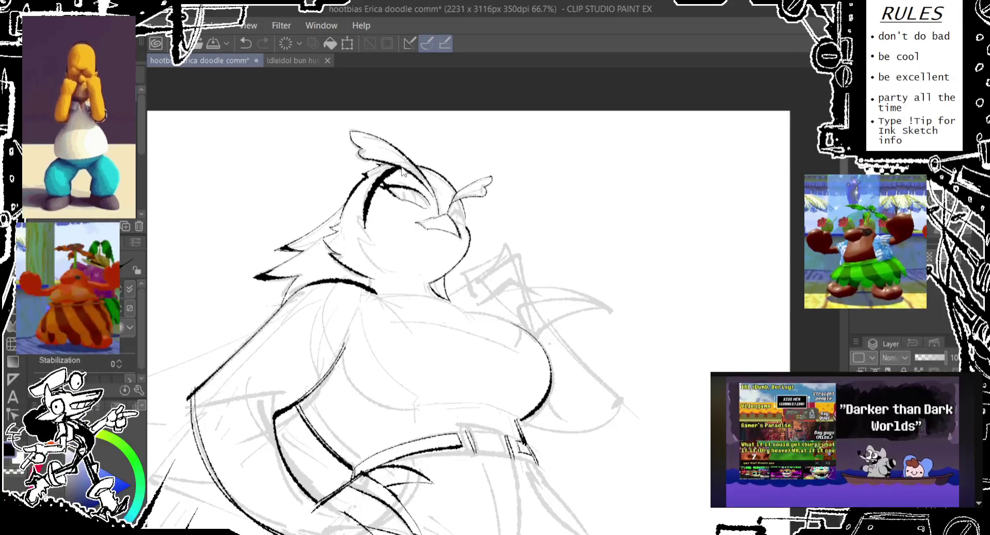
{"action": "key", "text": "ctrl+z"}
{"action": "left_click_drag", "start_coordinate": [361, 242], "coordinate": [397, 168]}
{"action": "key", "text": "ctrl+z"}
{"action": "left_click_drag", "start_coordinate": [364, 221], "coordinate": [395, 168]}
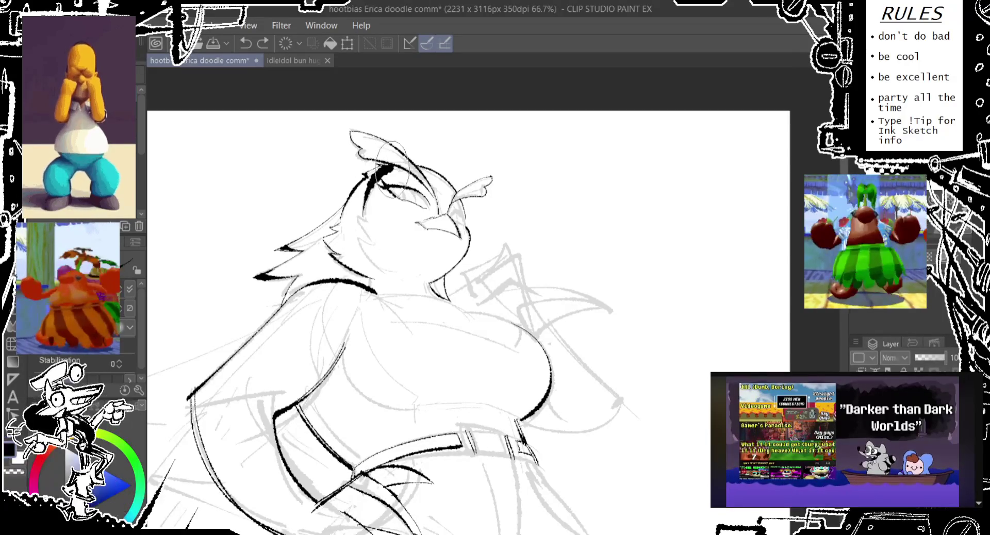
{"action": "key", "text": "ctrl+z"}
{"action": "left_click_drag", "start_coordinate": [364, 227], "coordinate": [395, 167]}
{"action": "key", "text": "ctrl+z"}
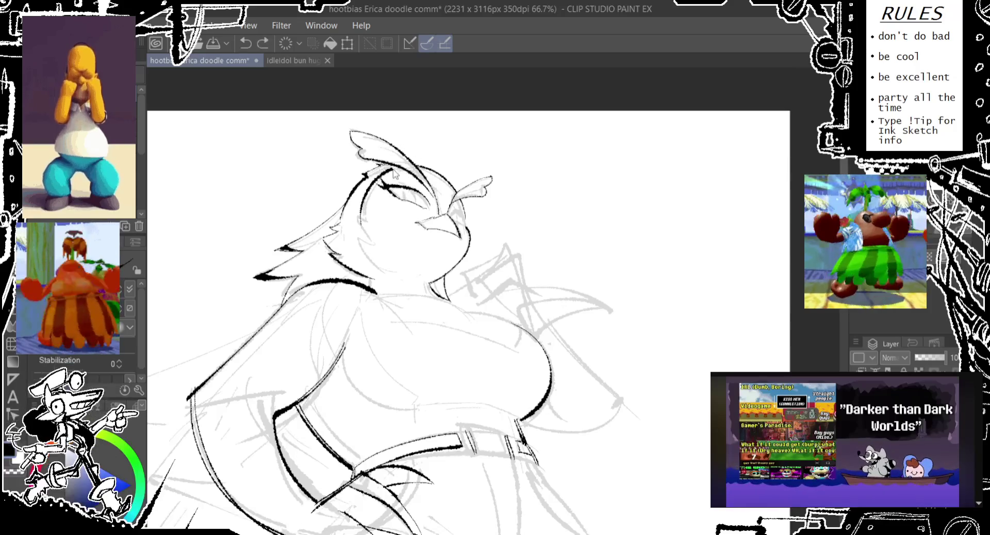
- Add eyelash marks by the eye and a stroke beside the beak
{"action": "left_click_drag", "start_coordinate": [406, 157], "coordinate": [404, 155]}
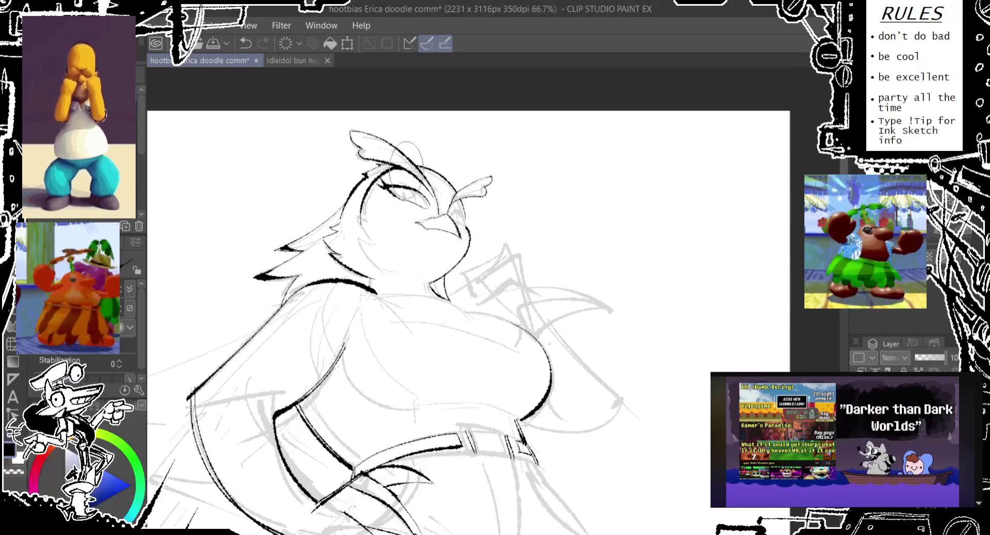
{"action": "key", "text": "ctrl+z"}
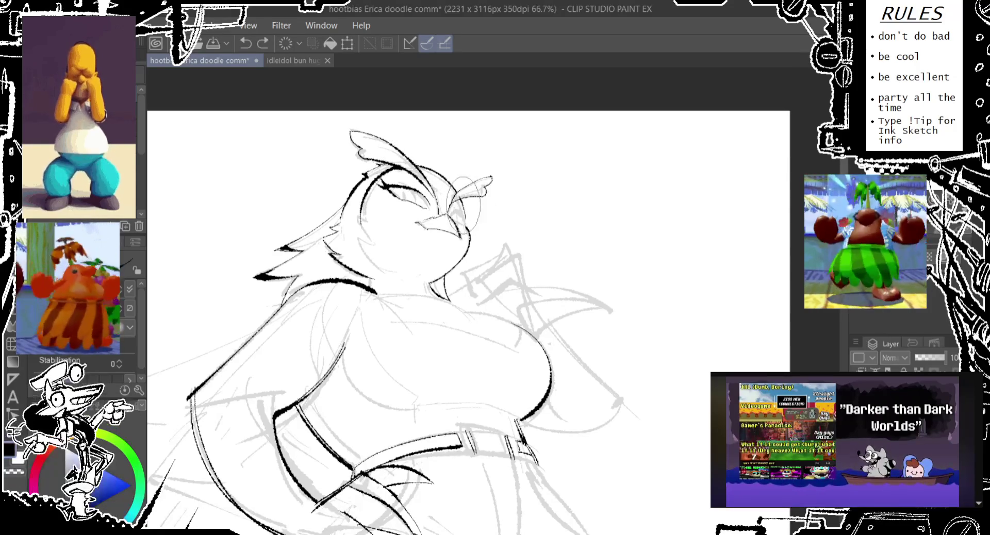
{"action": "left_click_drag", "start_coordinate": [464, 206], "coordinate": [467, 250]}
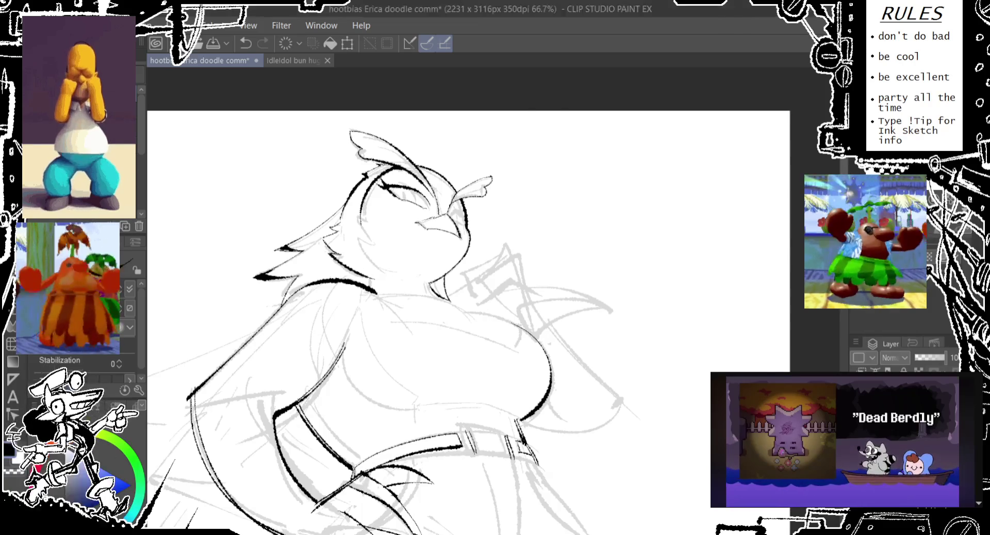
- Redraw the ink stroke along the eye next to the beak, retrying until satisfied
{"action": "scroll", "coordinate": [469, 296], "scroll_direction": "down", "scroll_amount": 2}
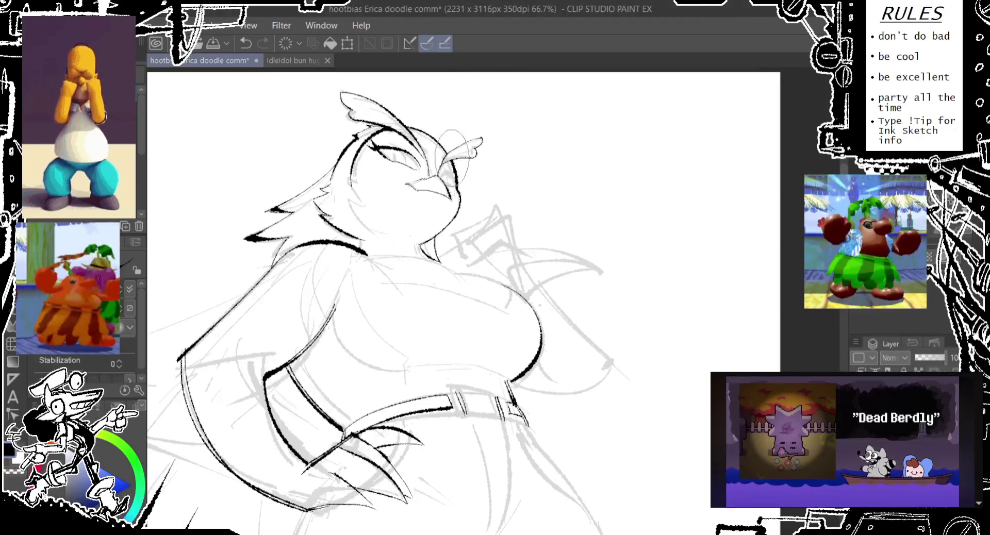
{"action": "left_click_drag", "start_coordinate": [445, 147], "coordinate": [433, 188]}
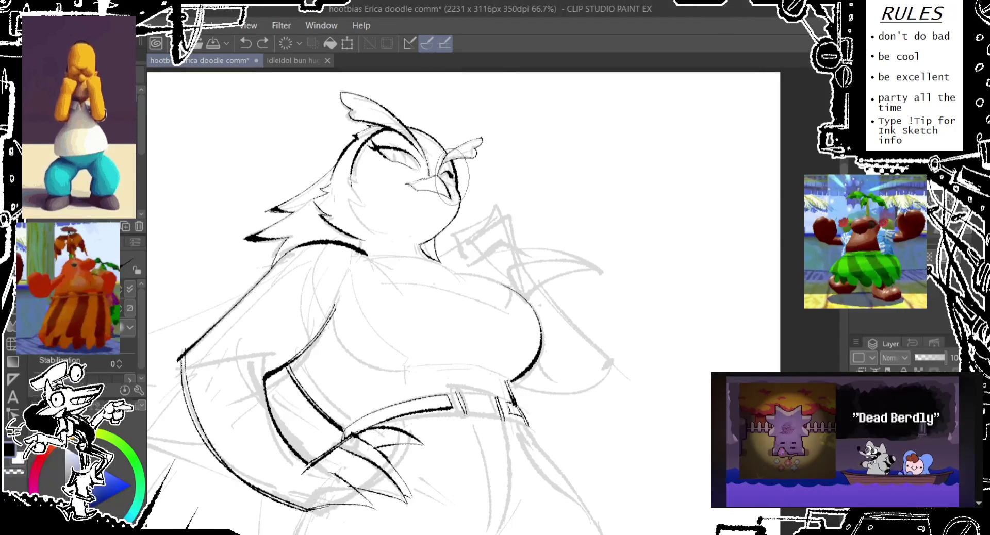
{"action": "left_click_drag", "start_coordinate": [454, 152], "coordinate": [441, 203]}
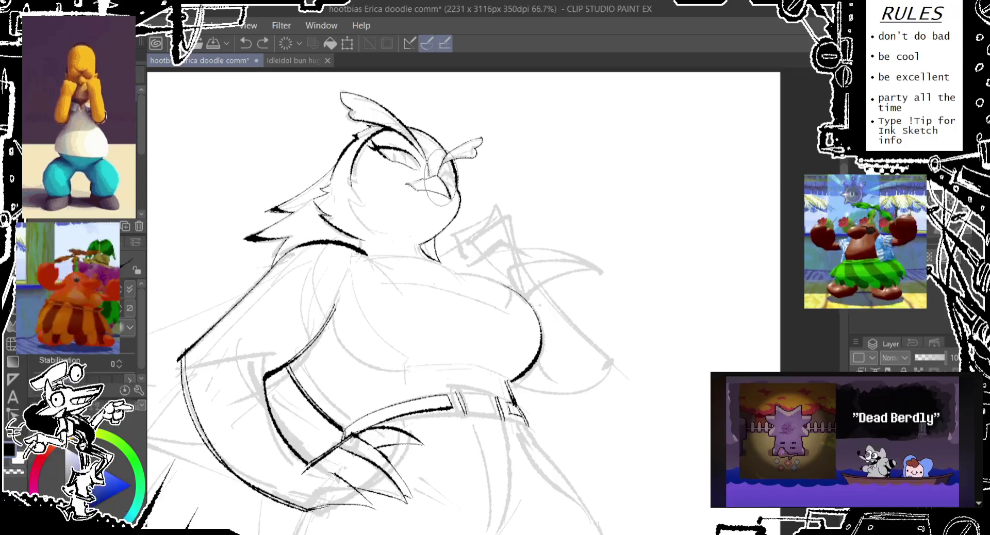
{"action": "key", "text": "ctrl+z"}
{"action": "left_click_drag", "start_coordinate": [444, 150], "coordinate": [446, 204]}
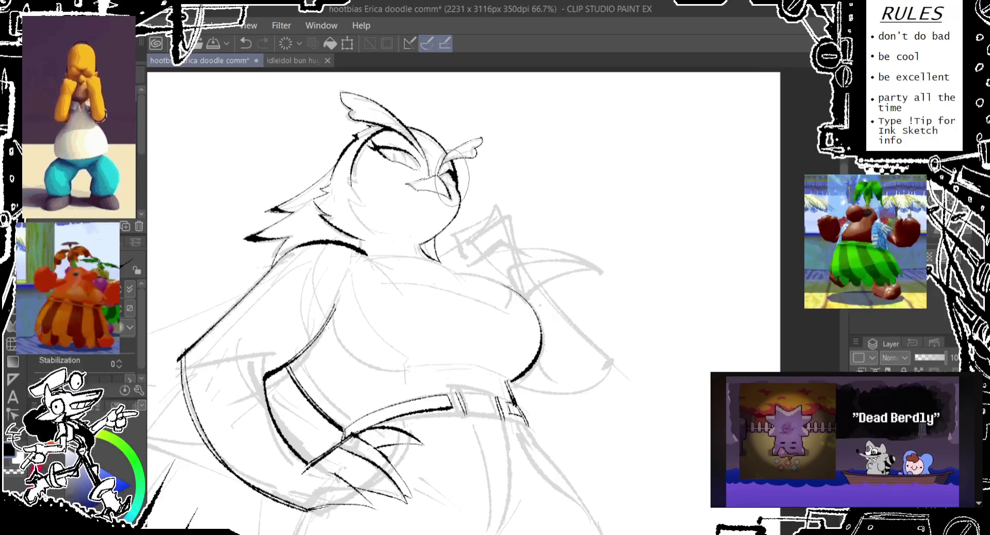
{"action": "key", "text": "ctrl+z"}
{"action": "left_click_drag", "start_coordinate": [441, 155], "coordinate": [454, 208]}
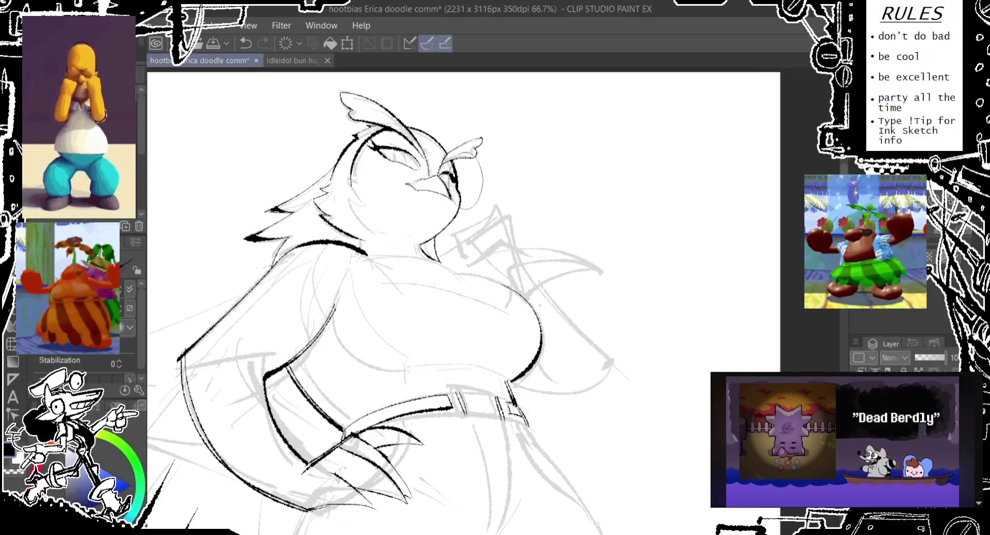
{"action": "key", "text": "ctrl+z"}
{"action": "left_click_drag", "start_coordinate": [454, 154], "coordinate": [445, 207]}
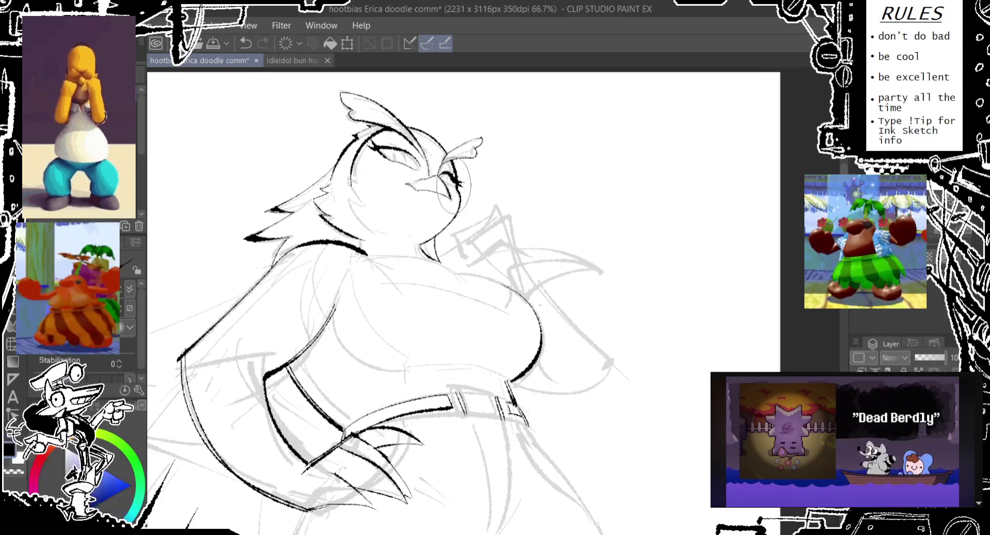
{"action": "left_click_drag", "start_coordinate": [452, 154], "coordinate": [443, 211]}
{"action": "key", "text": "ctrl+z"}
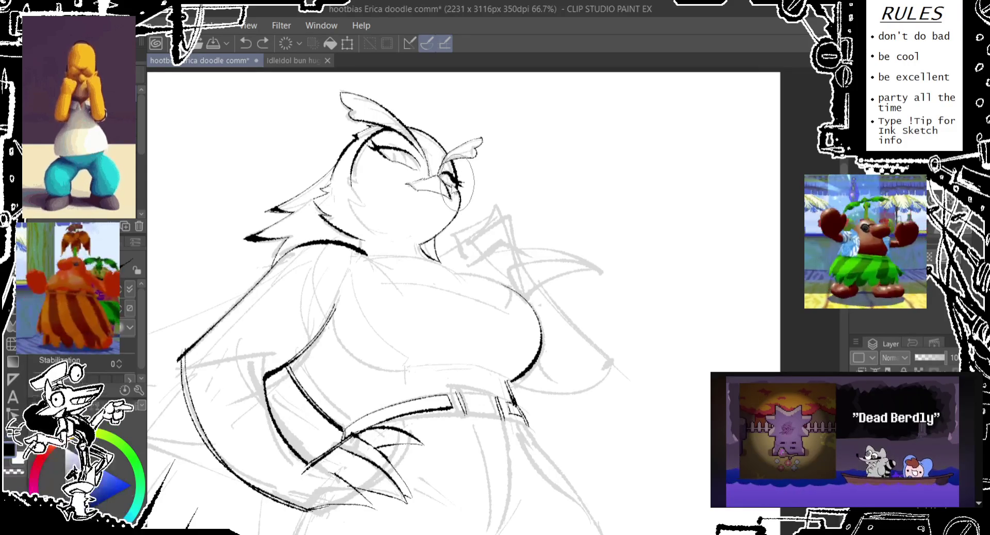
{"action": "left_click_drag", "start_coordinate": [449, 147], "coordinate": [439, 201]}
{"action": "key", "text": "ctrl+z"}
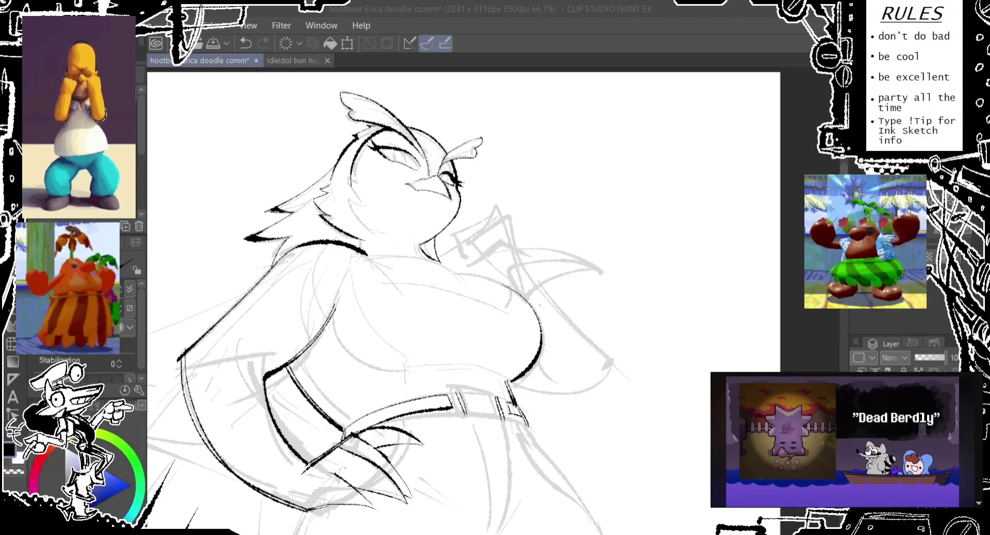
{"action": "left_click_drag", "start_coordinate": [500, 212], "coordinate": [504, 192]}
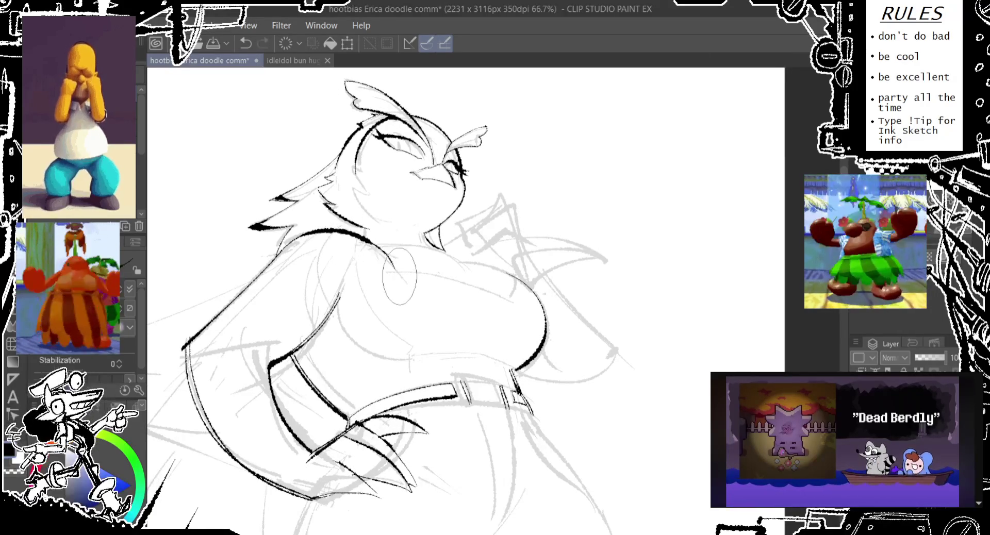
- Ink a line across the chest plus a small ink mark on the chest
{"action": "key", "text": "ctrl+z"}
{"action": "key", "text": "ctrl+y"}
{"action": "key", "text": "ctrl+z"}
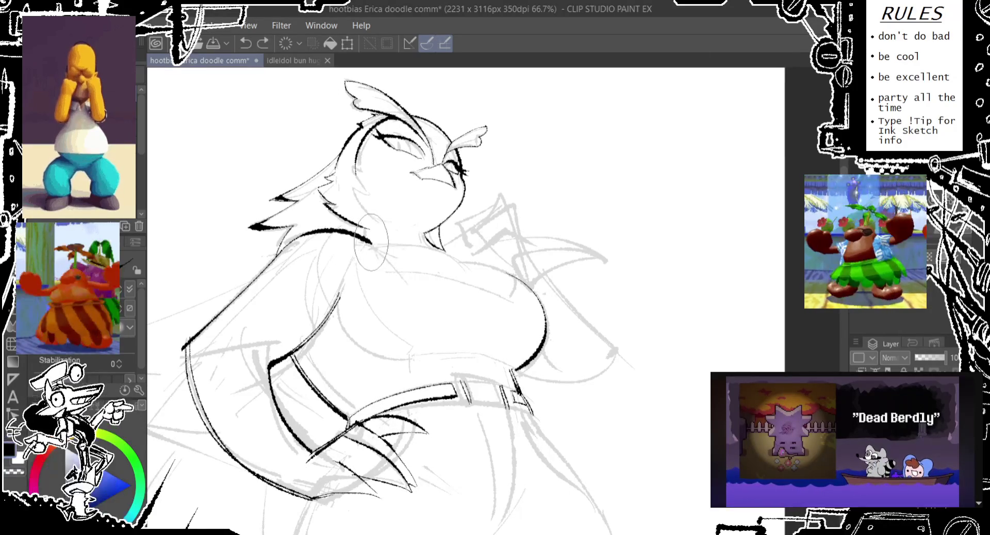
{"action": "left_click_drag", "start_coordinate": [392, 269], "coordinate": [508, 308]}
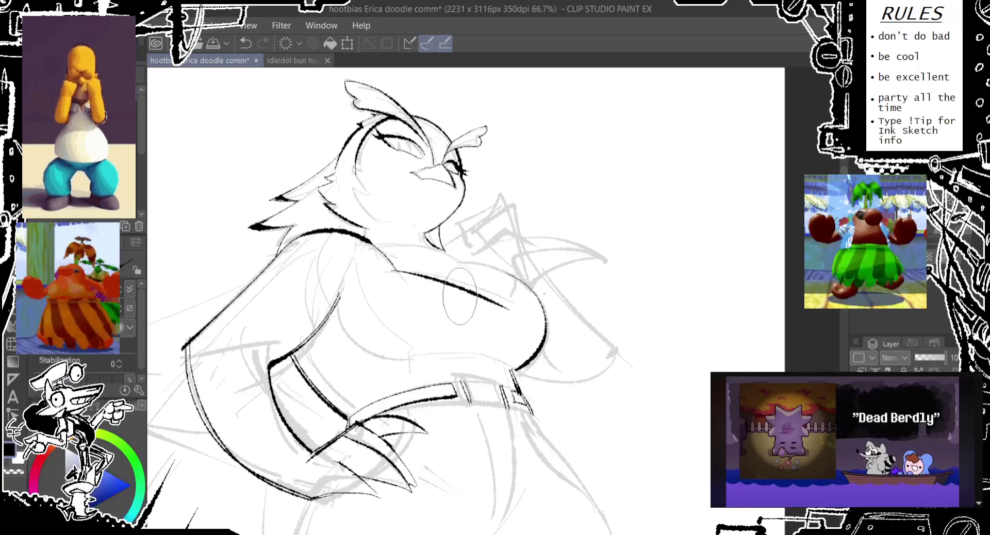
{"action": "key", "text": "ctrl+z"}
{"action": "key", "text": "ctrl+y"}
{"action": "key", "text": "ctrl+z"}
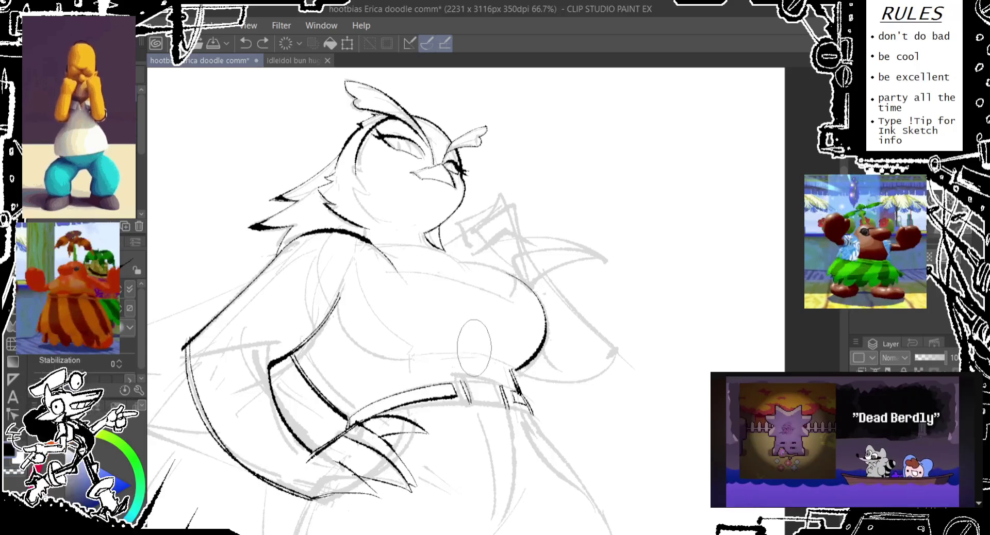
{"action": "left_click", "coordinate": [511, 281]}
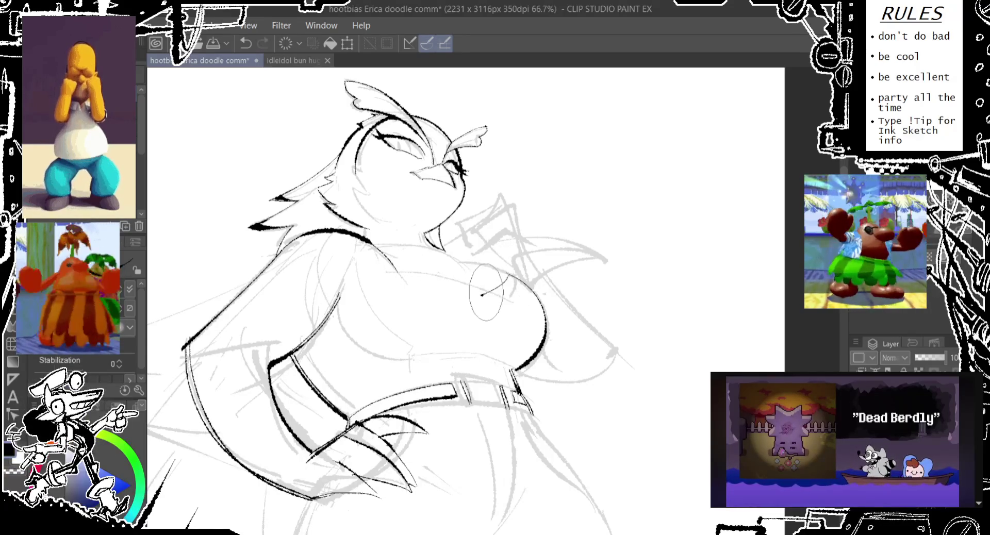
{"action": "left_click_drag", "start_coordinate": [484, 292], "coordinate": [380, 270]}
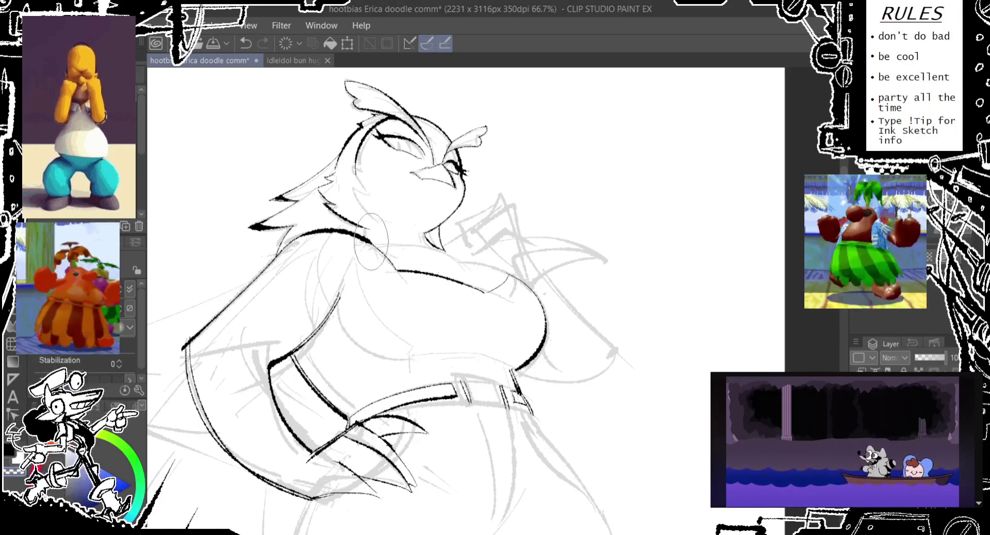
- Compare the chest strokes with and without the last ones, keeping the best version
{"action": "key", "text": "ctrl+z"}
{"action": "key", "text": "ctrl+y"}
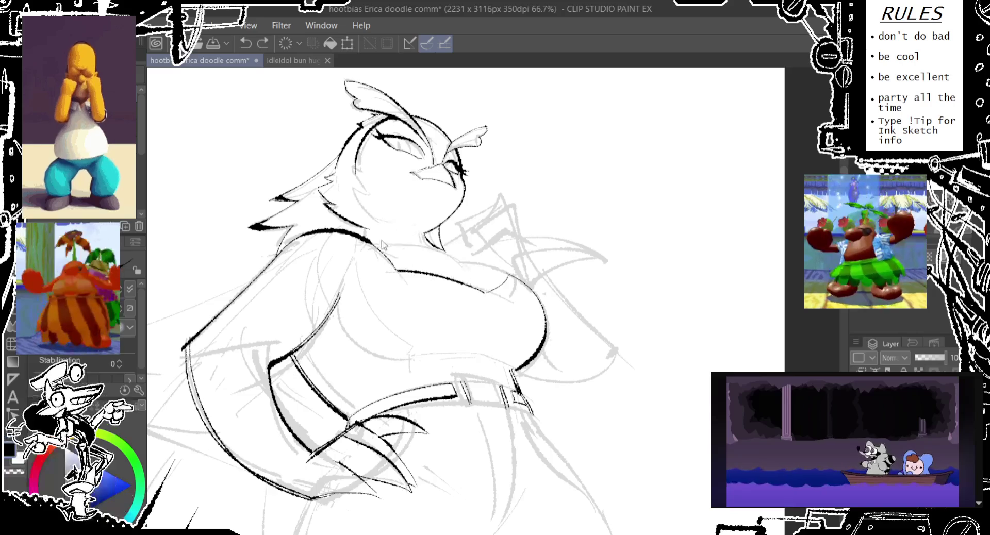
{"action": "key", "text": "ctrl+z"}
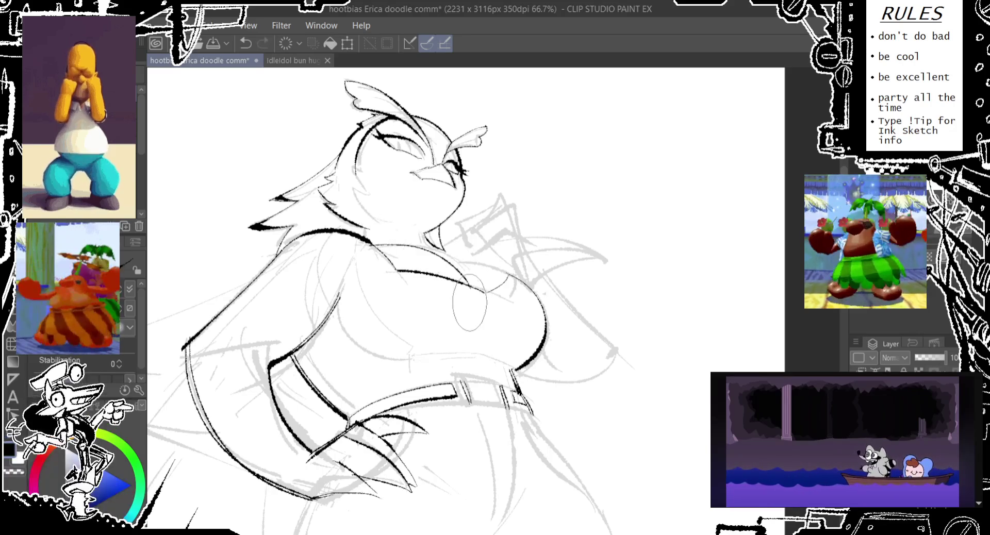
{"action": "key", "text": "ctrl+y"}
{"action": "key", "text": "ctrl+z"}
{"action": "key", "text": "ctrl+y"}
{"action": "key", "text": "ctrl+z"}
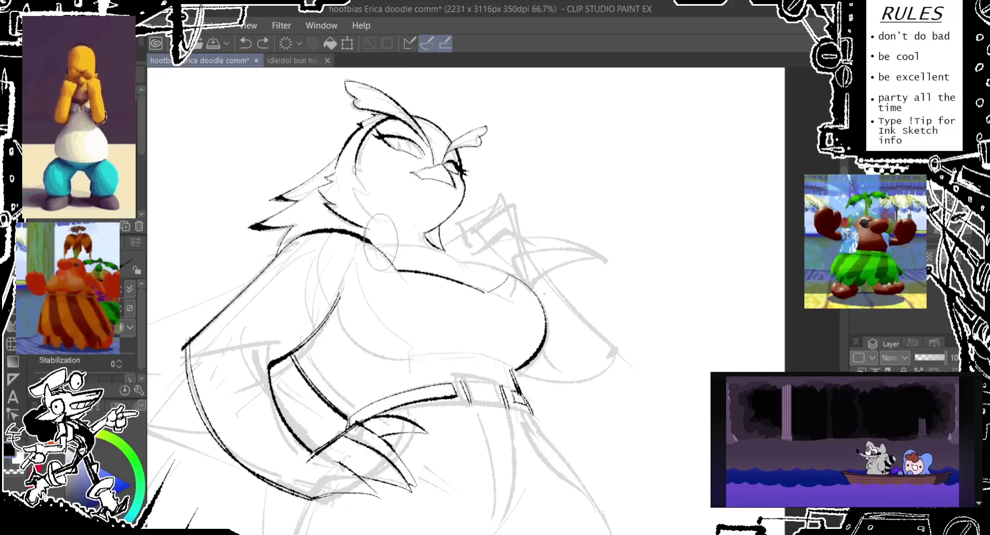
{"action": "key", "text": "ctrl+y"}
{"action": "key", "text": "ctrl+z"}
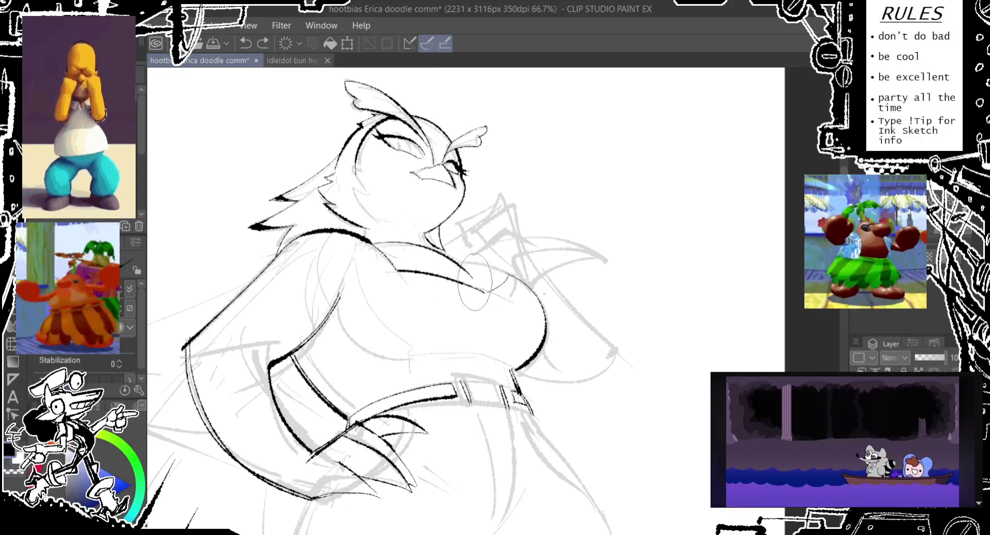
{"action": "key", "text": "ctrl+y"}
{"action": "key", "text": "ctrl+z"}
{"action": "key", "text": "ctrl+y"}
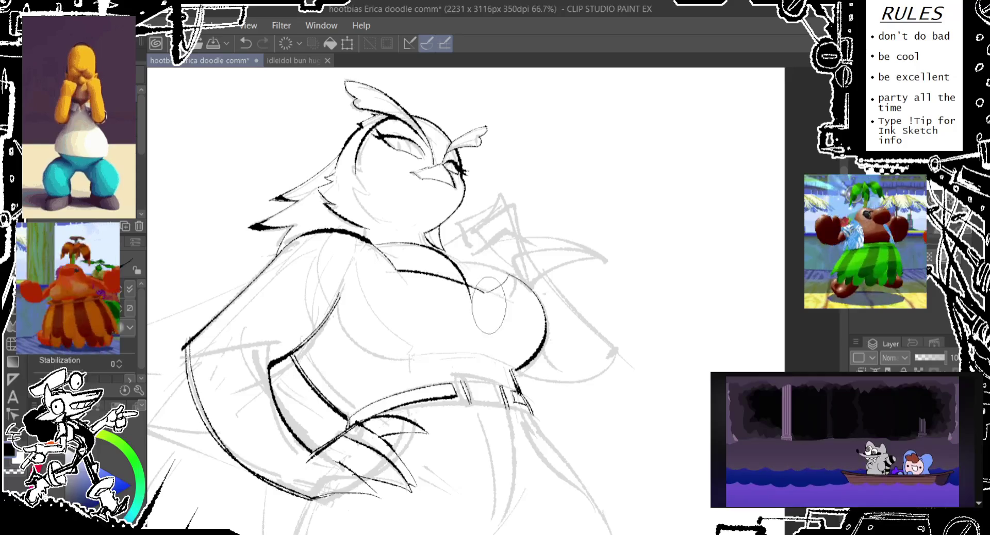
{"action": "key", "text": "ctrl+z"}
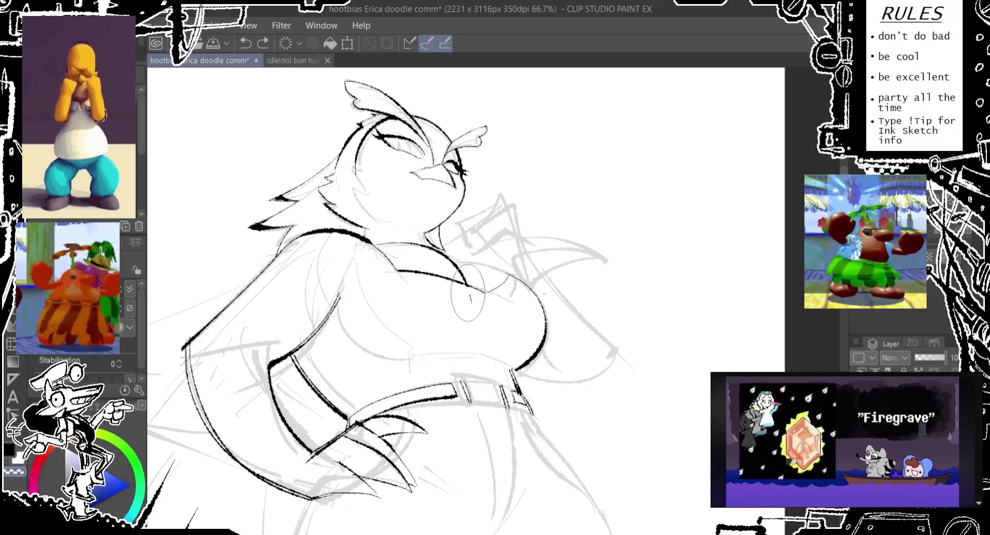
{"action": "key", "text": "ctrl+y"}
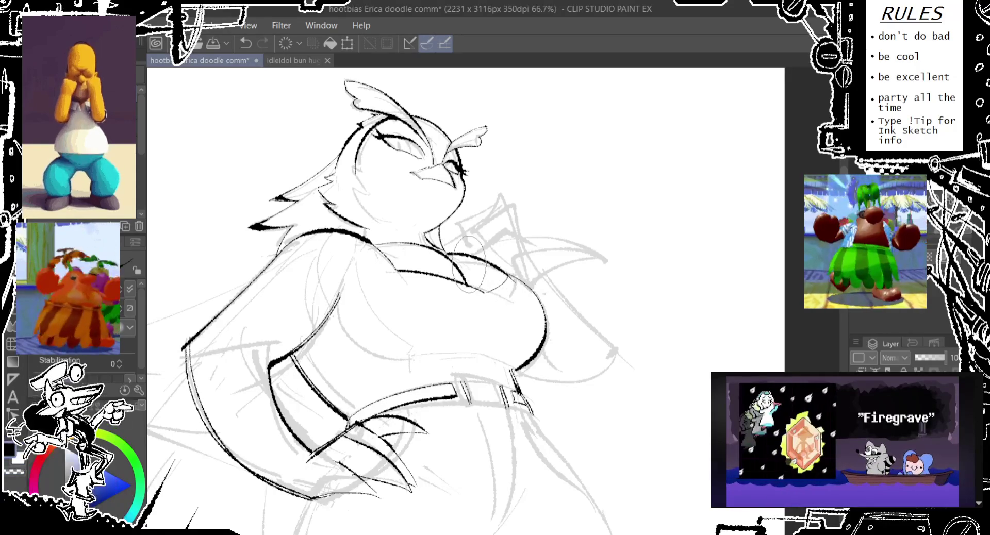
{"action": "key", "text": "ctrl+z"}
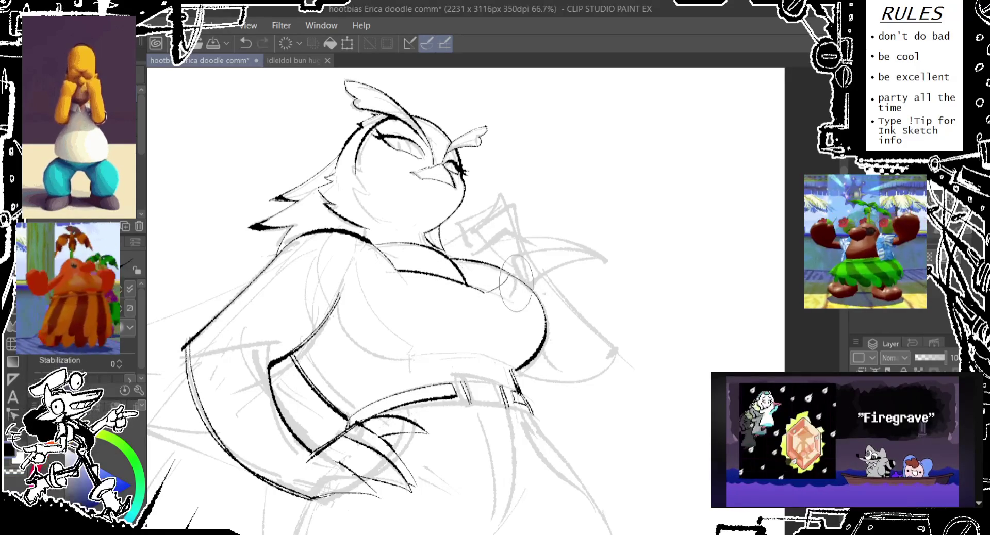
{"action": "key", "text": "ctrl+y"}
{"action": "key", "text": "ctrl+z"}
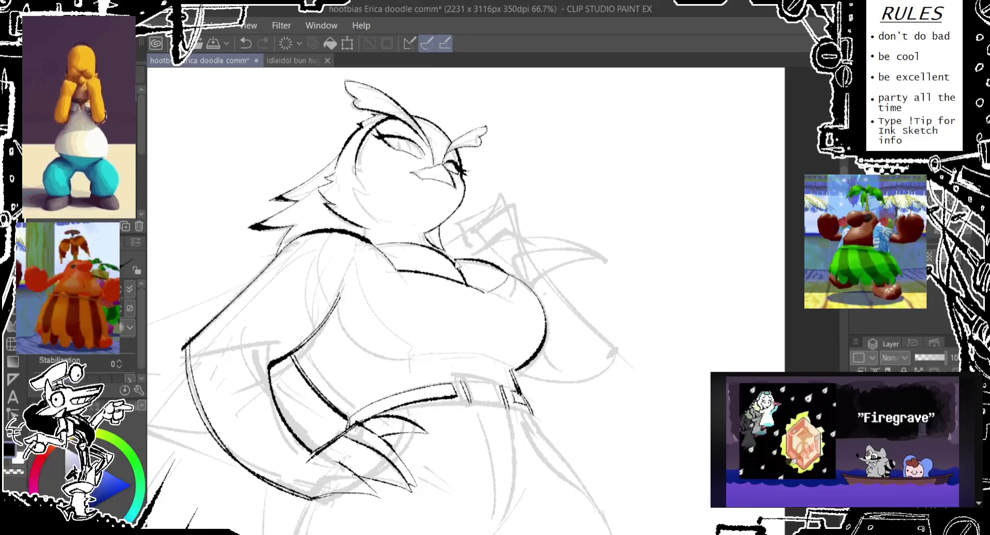
{"action": "key", "text": "ctrl+z"}
{"action": "key", "text": "ctrl+y"}
{"action": "key", "text": "ctrl+z"}
{"action": "key", "text": "ctrl+y"}
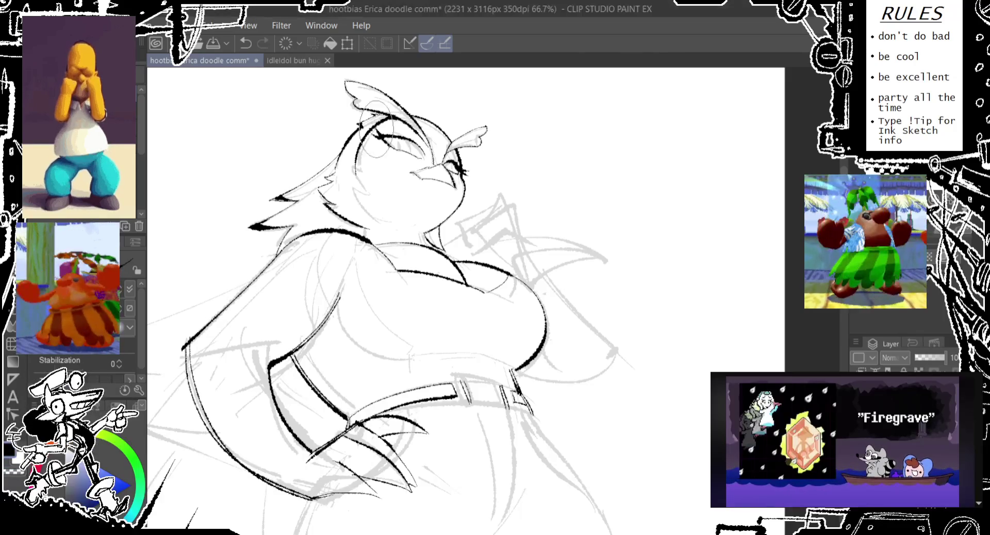
- Ink the curving outline of the left upper arm, trying several shapes
{"action": "mouse_move", "coordinate": [251, 283]}
{"action": "left_mouse_down"}
{"action": "mouse_move", "coordinate": [322, 315]}
{"action": "mouse_move", "coordinate": [290, 356]}
{"action": "left_mouse_up"}
{"action": "key", "text": "ctrl+z"}
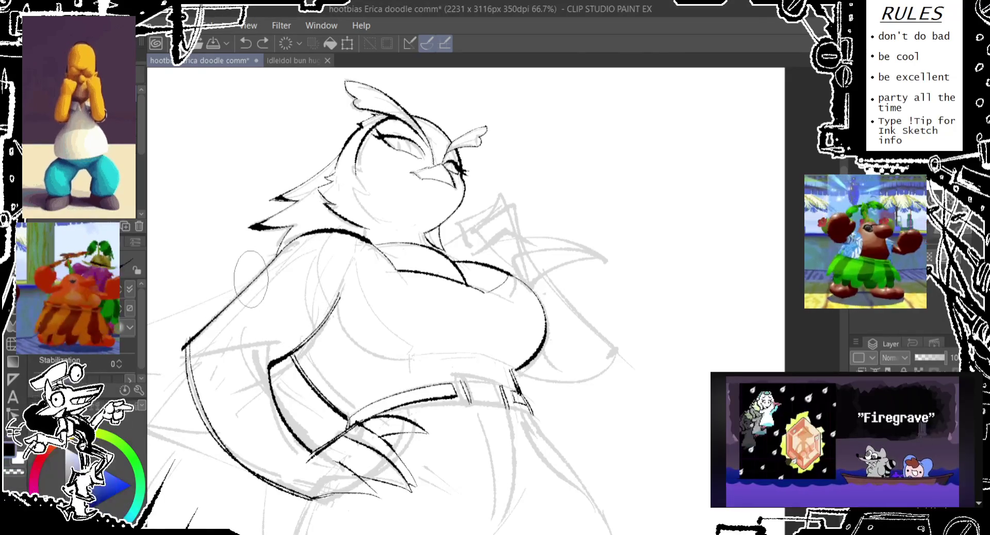
{"action": "left_click_drag", "start_coordinate": [250, 281], "coordinate": [315, 327]}
{"action": "key", "text": "ctrl+z"}
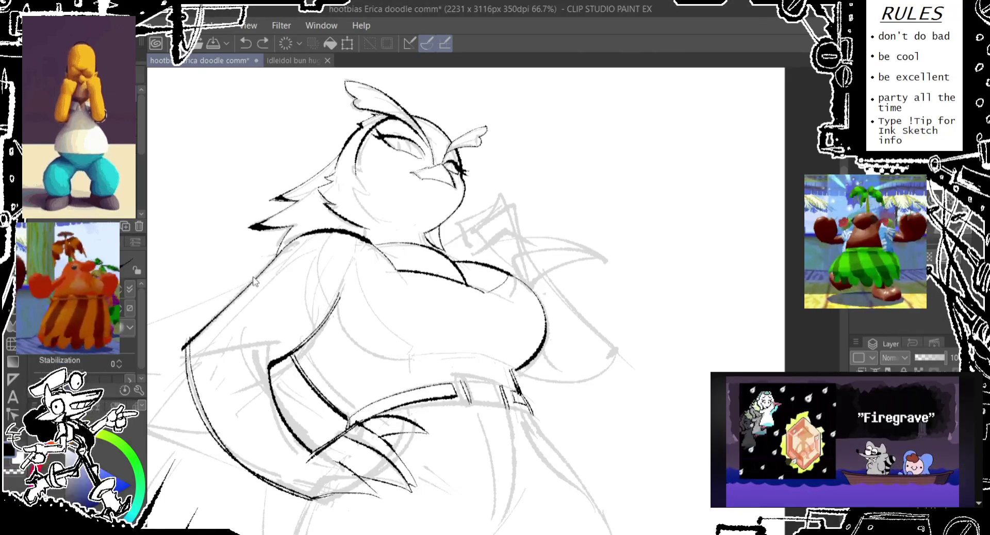
{"action": "left_click_drag", "start_coordinate": [252, 280], "coordinate": [312, 322]}
{"action": "key", "text": "ctrl+z"}
{"action": "left_click_drag", "start_coordinate": [252, 280], "coordinate": [317, 322]}
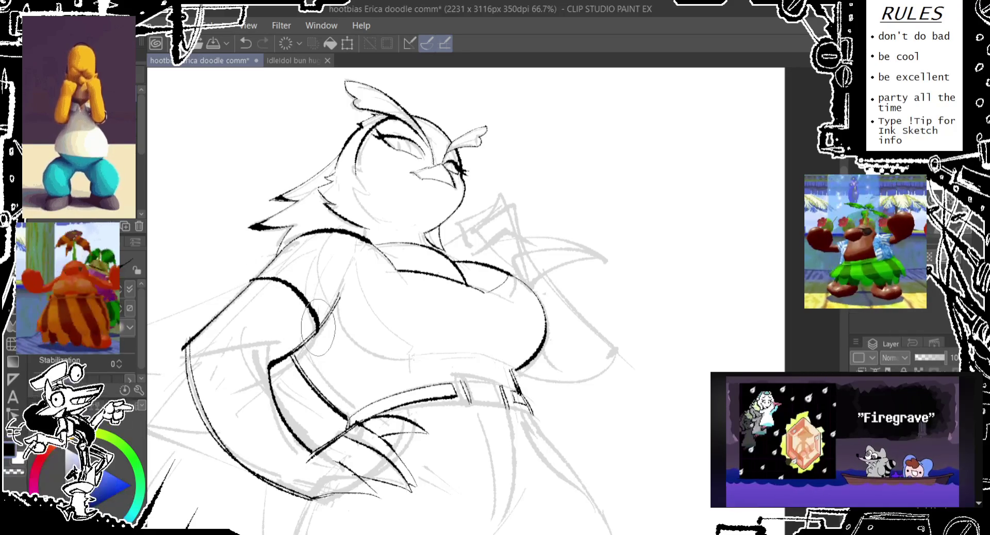
{"action": "key", "text": "ctrl+z"}
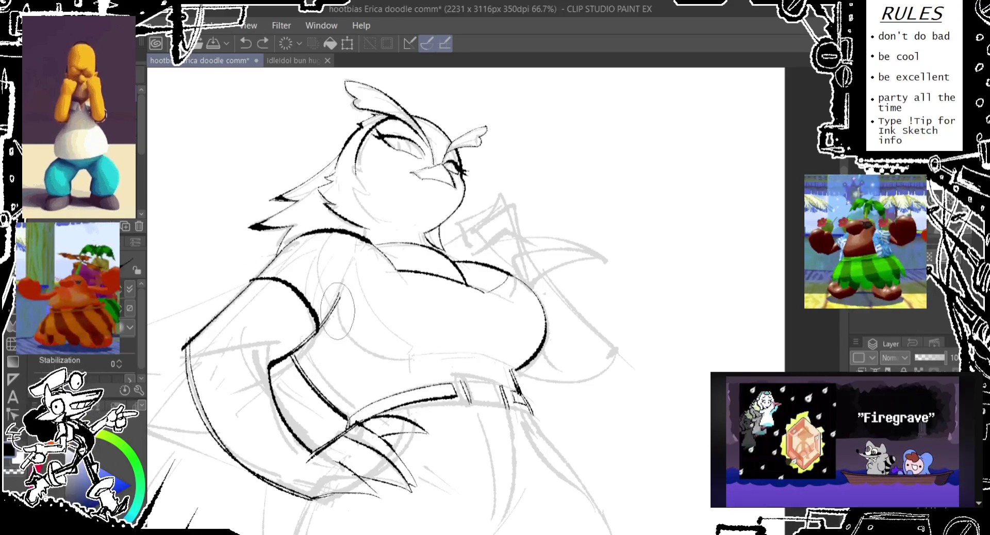
- Draw a thin waist line from the arm toward the right above the belt
{"action": "left_click_drag", "start_coordinate": [338, 309], "coordinate": [400, 361]}
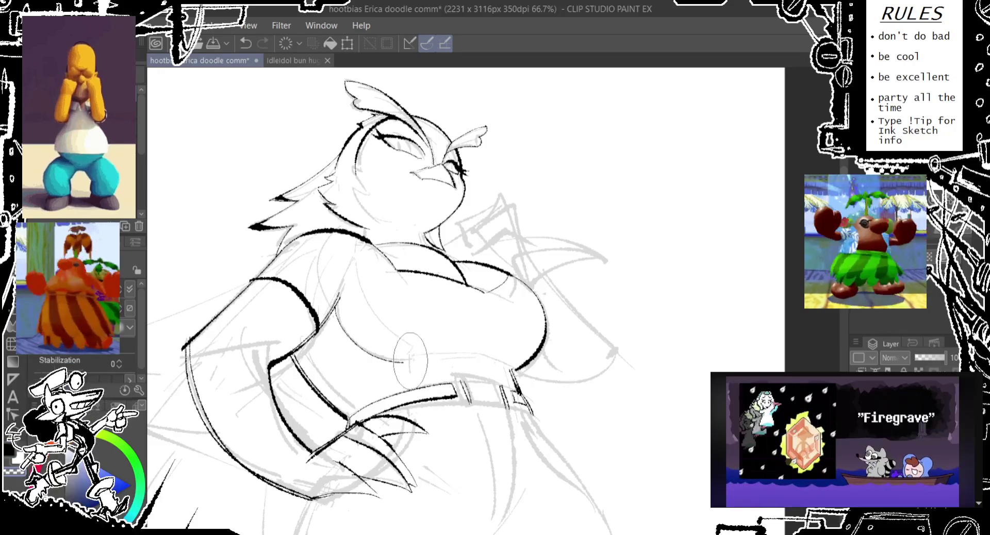
{"action": "key", "text": "ctrl+z"}
{"action": "left_click_drag", "start_coordinate": [410, 358], "coordinate": [489, 361]}
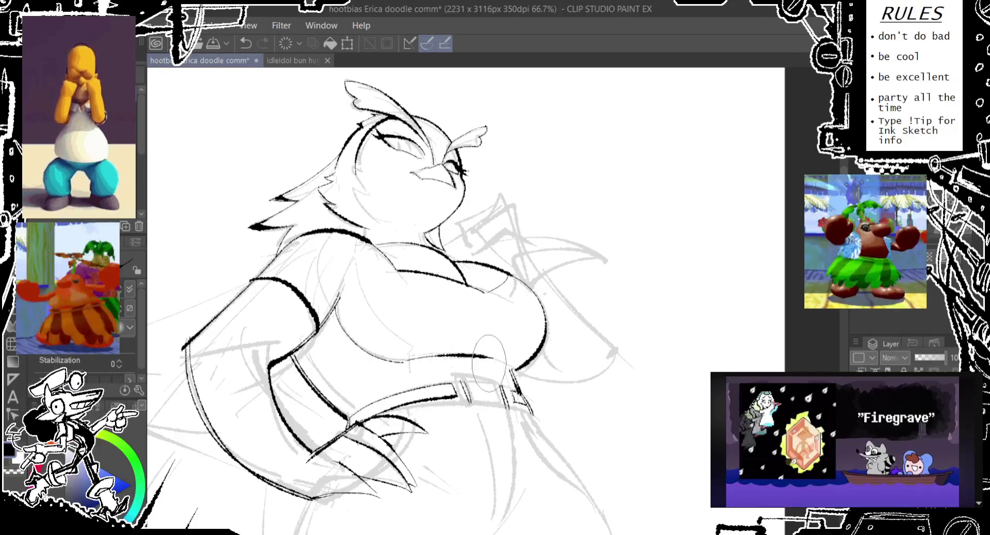
{"action": "key", "text": "ctrl+z"}
{"action": "left_click_drag", "start_coordinate": [410, 357], "coordinate": [495, 356]}
{"action": "key", "text": "ctrl+z"}
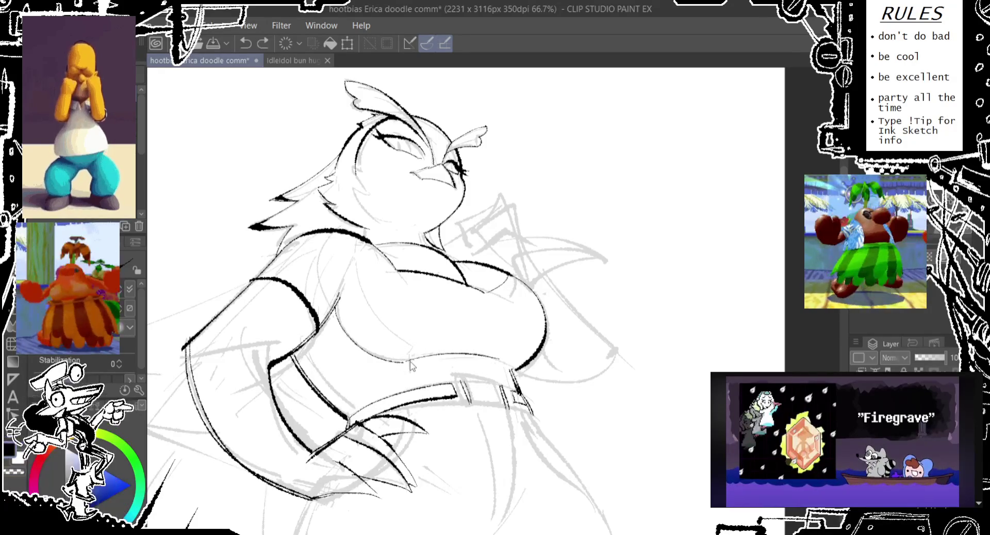
{"action": "left_click_drag", "start_coordinate": [406, 361], "coordinate": [488, 357]}
{"action": "key", "text": "ctrl+z"}
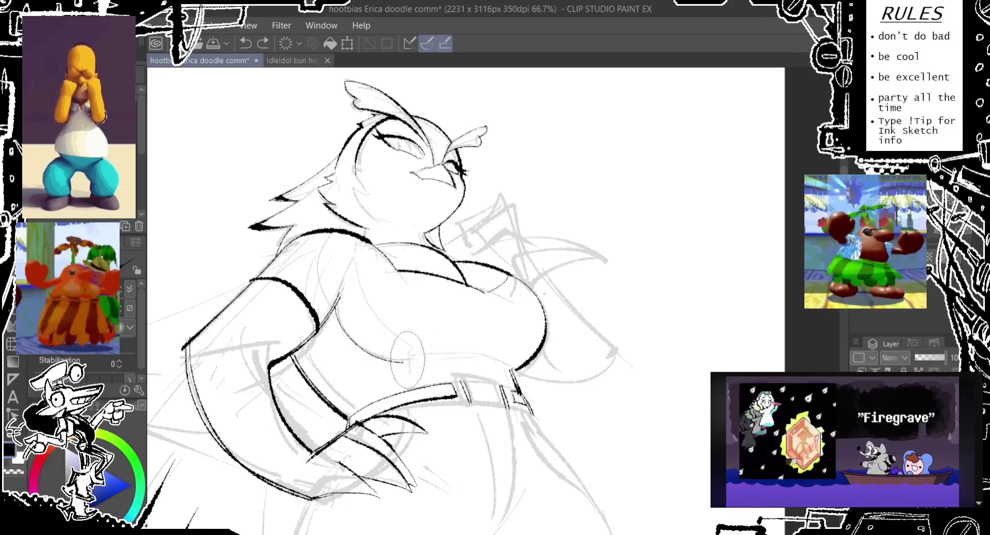
{"action": "left_click_drag", "start_coordinate": [408, 357], "coordinate": [486, 357]}
- Try and undo strokes along the belt line, then pan left toward the head
{"action": "left_click_drag", "start_coordinate": [422, 357], "coordinate": [516, 361]}
{"action": "key", "text": "ctrl+z"}
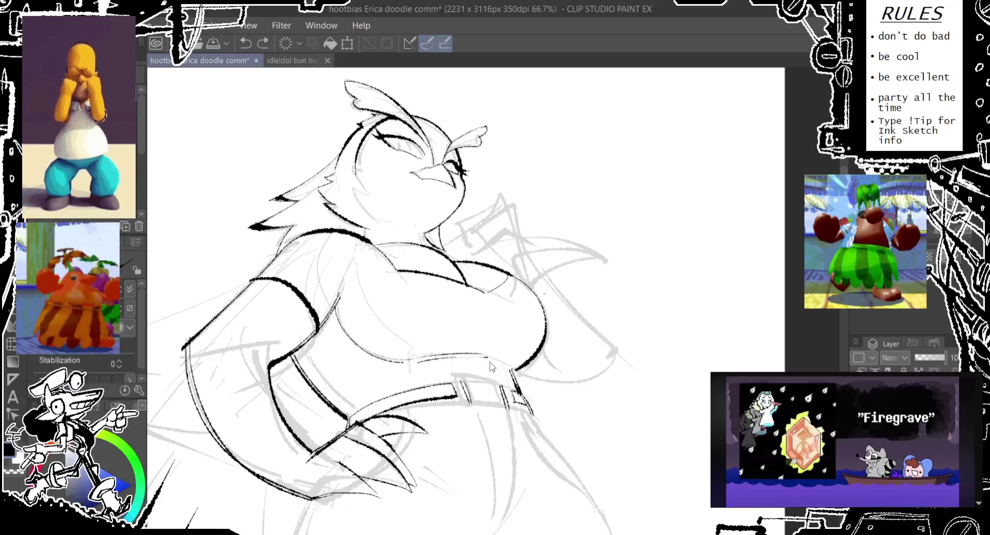
{"action": "key", "text": "ctrl+z"}
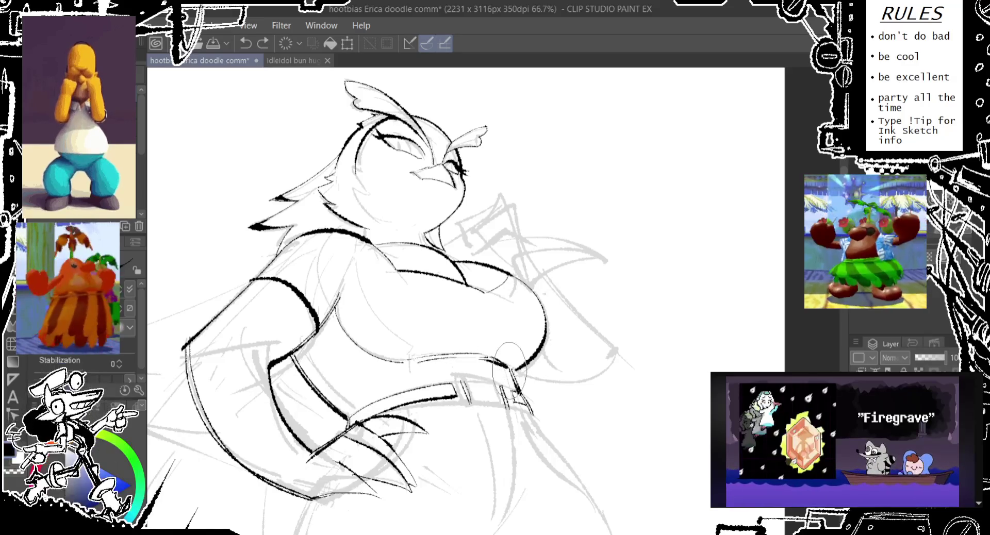
{"action": "key", "text": "ctrl+z"}
{"action": "left_click_drag", "start_coordinate": [499, 361], "coordinate": [515, 380]}
{"action": "key", "text": "ctrl+z"}
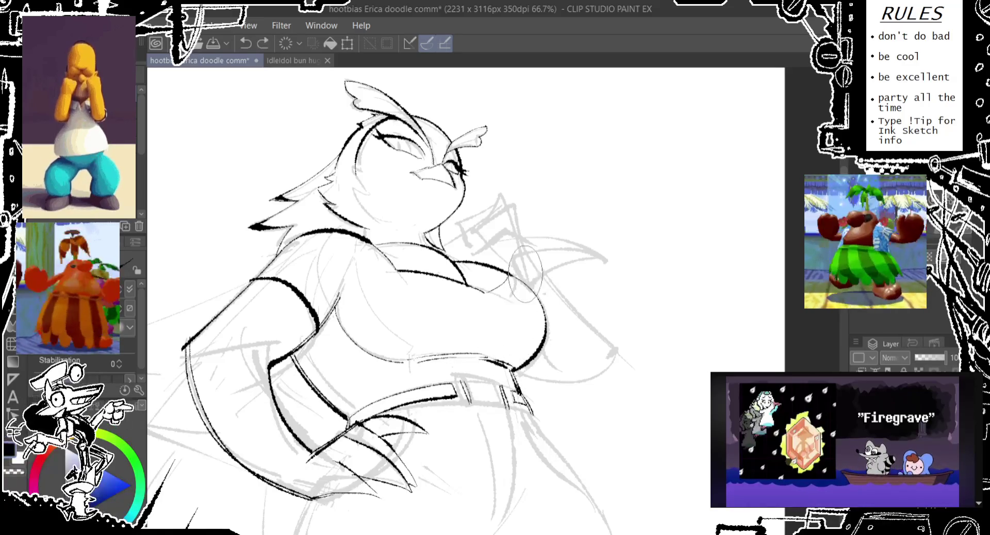
{"action": "left_click_drag", "start_coordinate": [525, 274], "coordinate": [502, 286]}
{"action": "left_click_drag", "start_coordinate": [554, 248], "coordinate": [458, 259]}
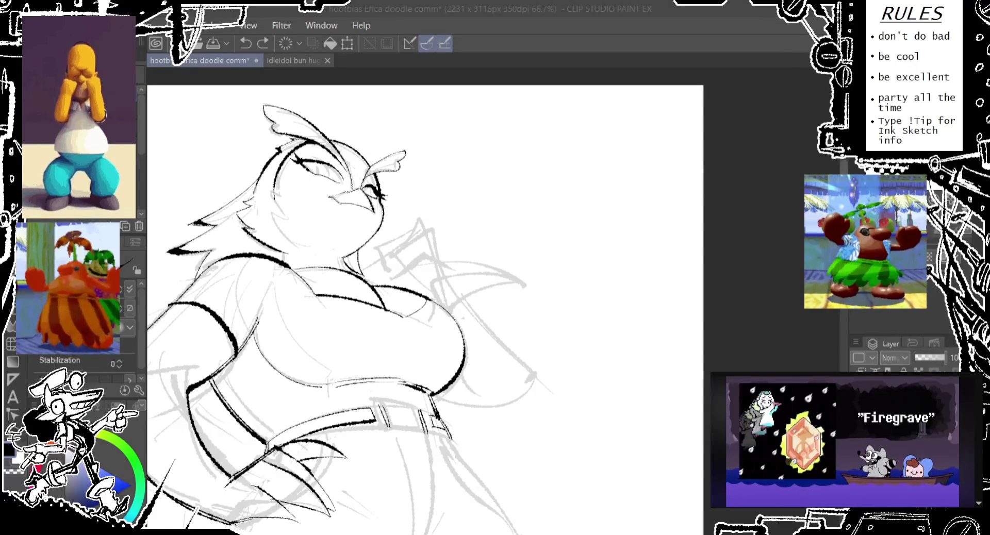
- Retry the line around the right eye and a stroke near the head tuft
{"action": "left_click", "coordinate": [386, 176]}
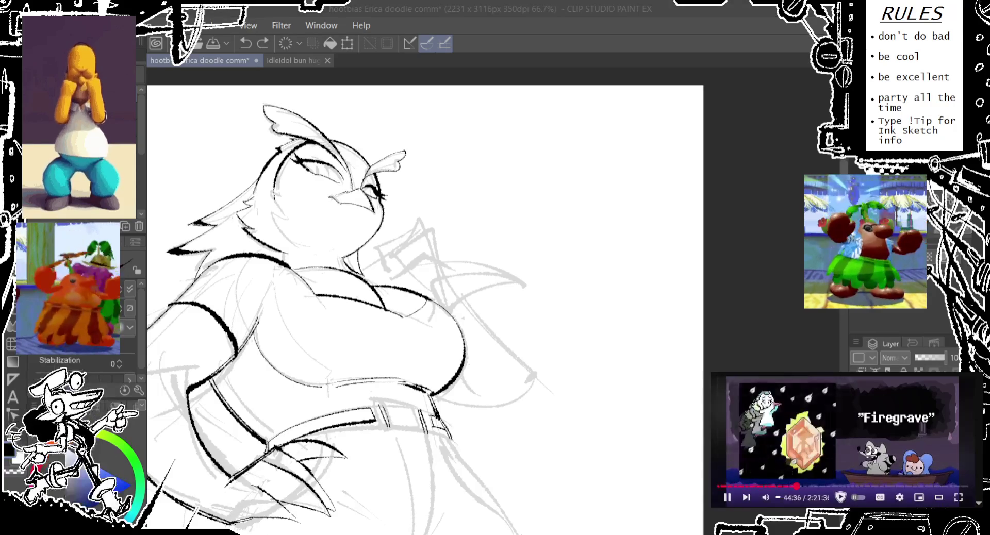
{"action": "left_click", "coordinate": [308, 166]}
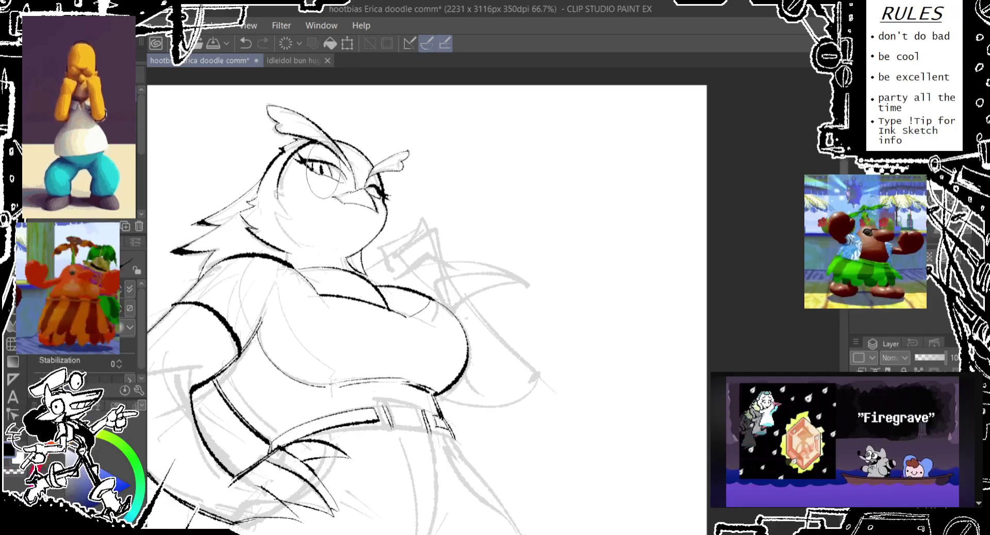
{"action": "key", "text": "ctrl+z"}
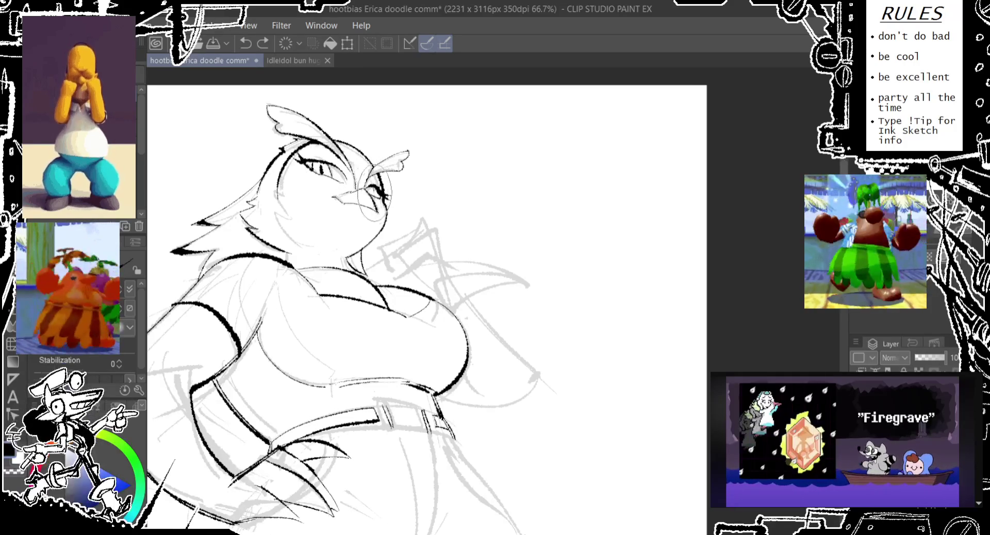
{"action": "mouse_move", "coordinate": [384, 176]}
{"action": "left_mouse_down"}
{"action": "mouse_move", "coordinate": [361, 170]}
{"action": "mouse_move", "coordinate": [361, 219]}
{"action": "left_mouse_up"}
{"action": "key", "text": "ctrl+z"}
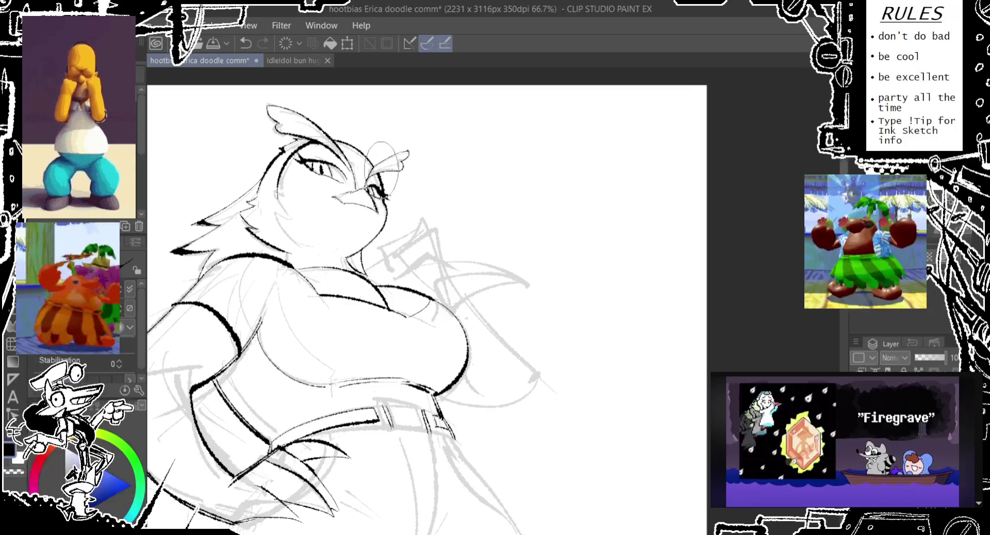
{"action": "mouse_move", "coordinate": [444, 116]}
{"action": "left_mouse_down"}
{"action": "mouse_move", "coordinate": [415, 116]}
{"action": "mouse_move", "coordinate": [411, 154]}
{"action": "left_mouse_up"}
{"action": "key", "text": "ctrl+z"}
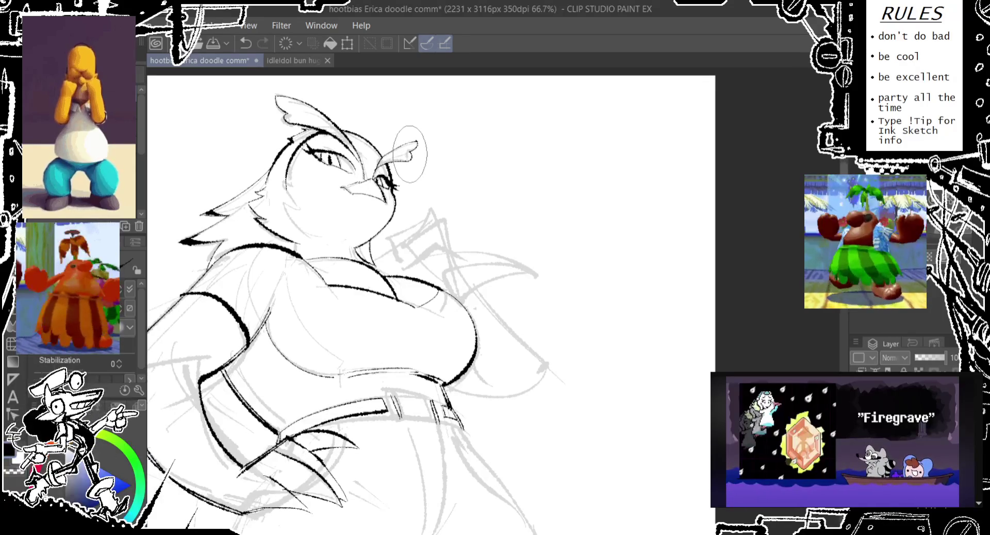